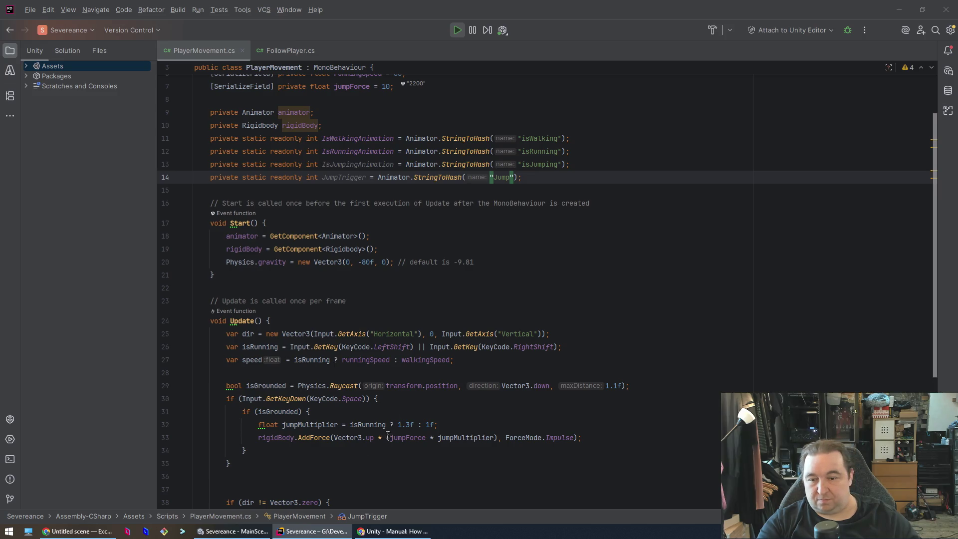
Switch from Rider back to the Unity editor, which reloads scripts and shows MainScene.
{"action": "left_click", "coordinate": [233, 531]}
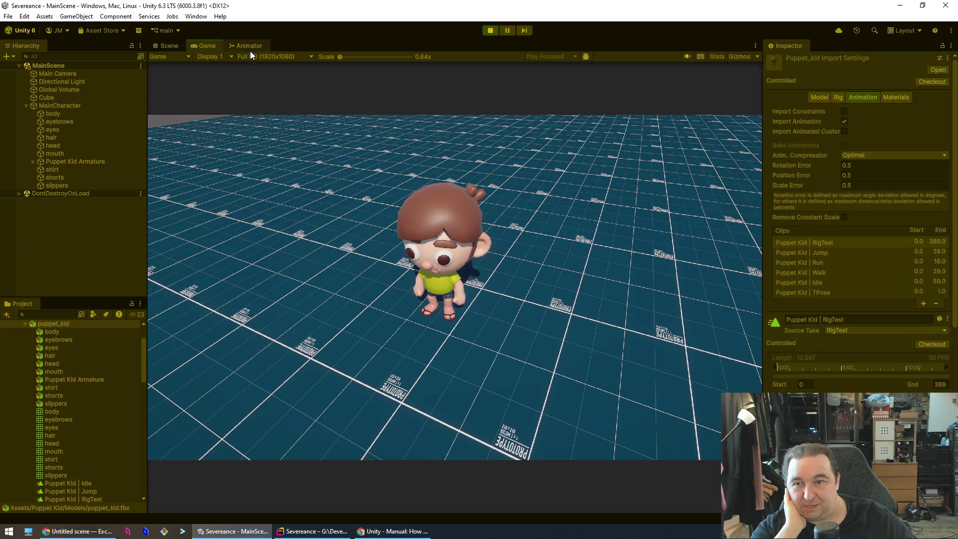
Stop Play mode and show the character's Animator base layer.
{"action": "left_click", "coordinate": [248, 47]}
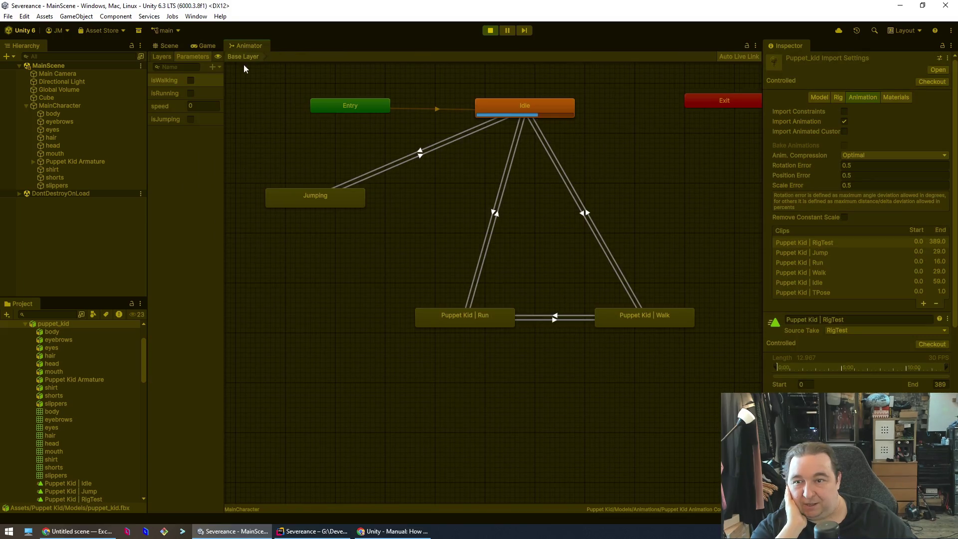
{"action": "left_click", "coordinate": [210, 64]}
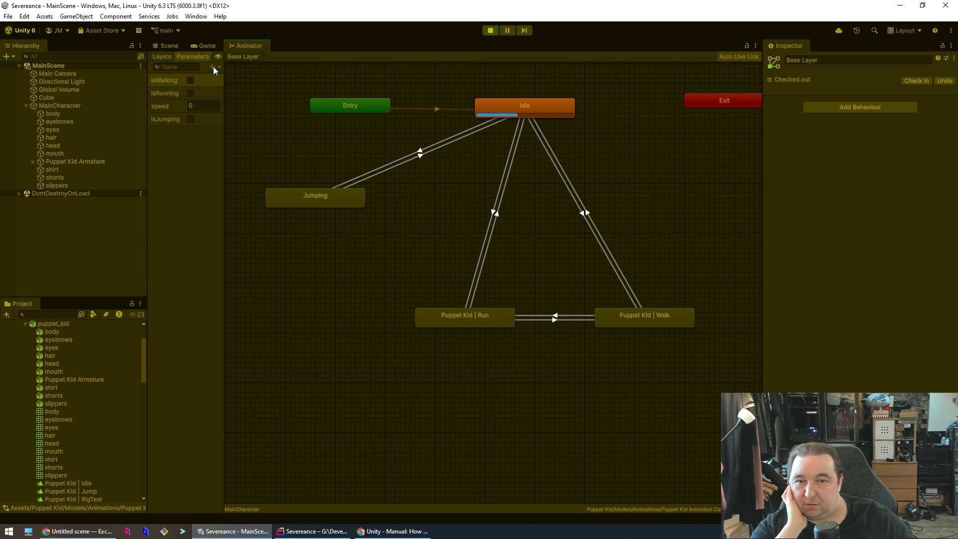
{"action": "left_click", "coordinate": [491, 31]}
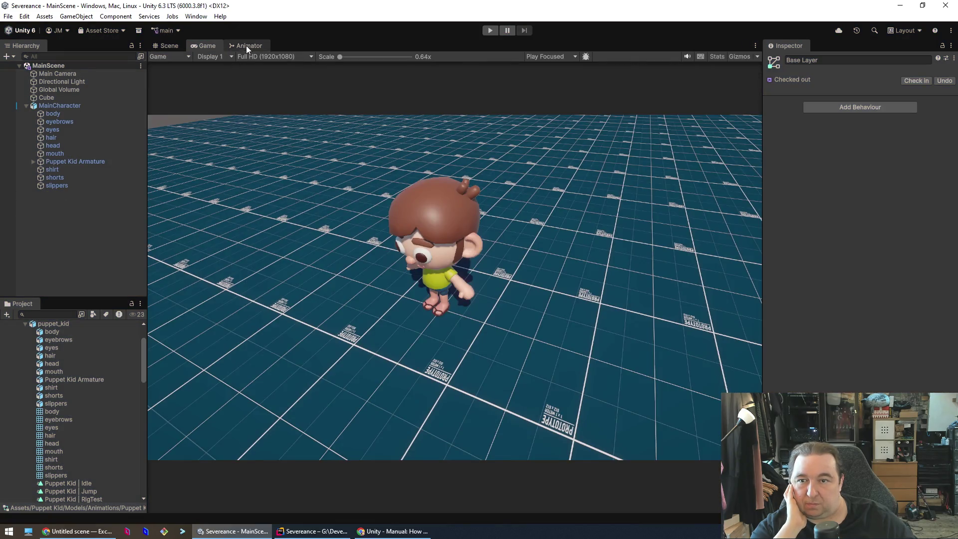
{"action": "left_click", "coordinate": [246, 46]}
Add a trigger parameter named Jump, then select the Idle to Jumping transition.
{"action": "left_click", "coordinate": [215, 67]}
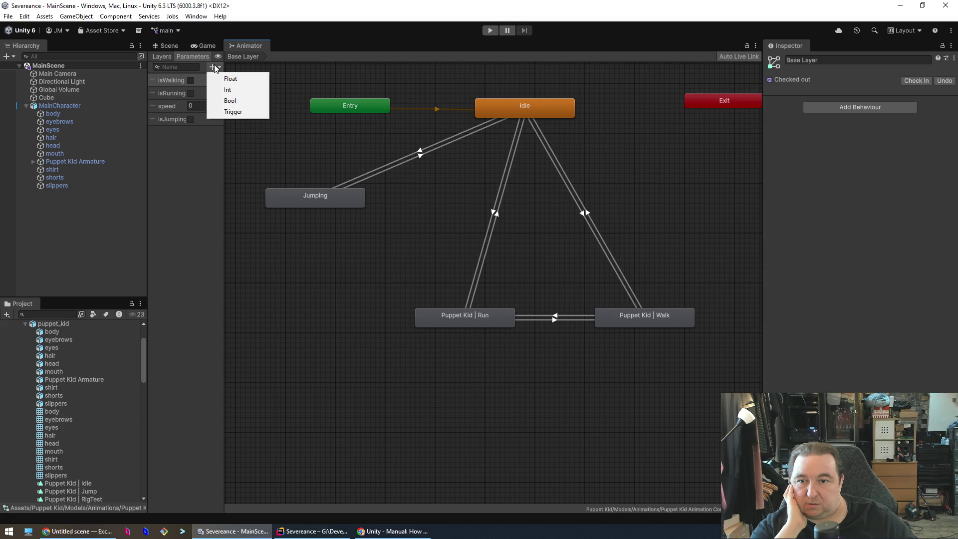
{"action": "left_click", "coordinate": [233, 112]}
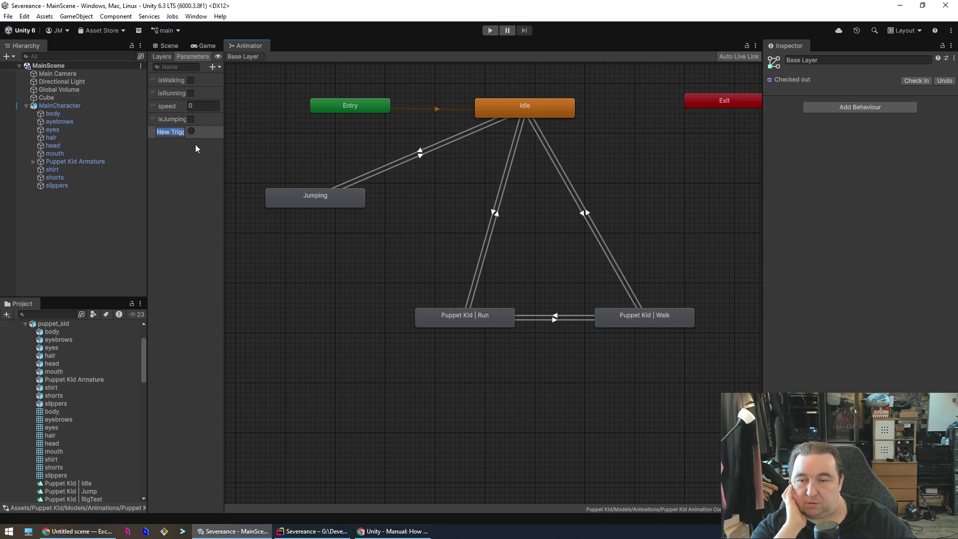
{"action": "type", "text": "Jump"}
{"action": "key", "text": "Return"}
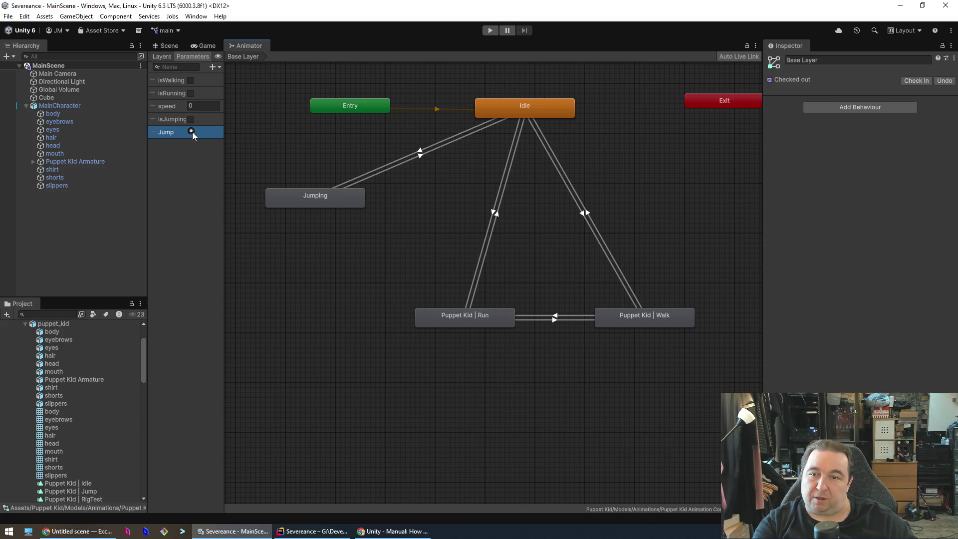
{"action": "left_click", "coordinate": [422, 149]}
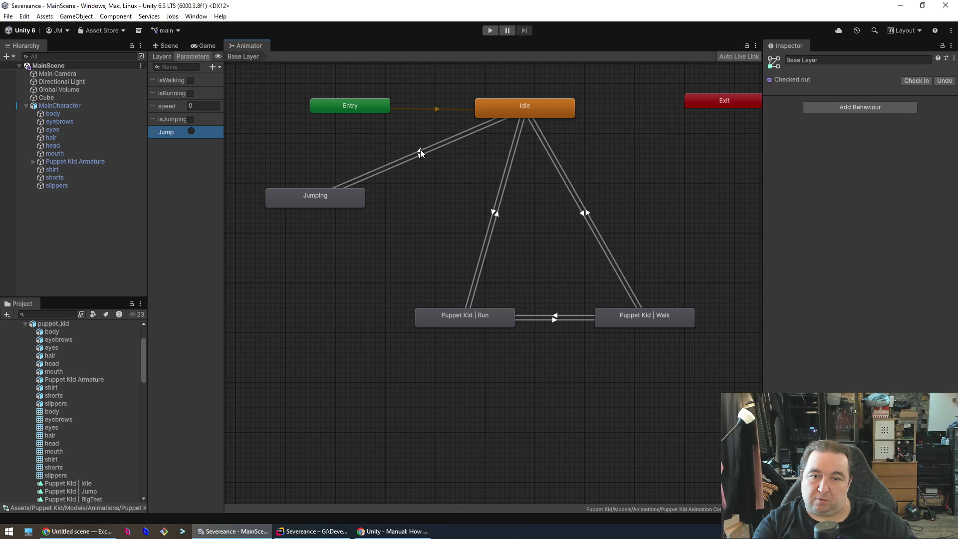
Delete the isJumping parameter from the Animator.
{"action": "left_click", "coordinate": [165, 118]}
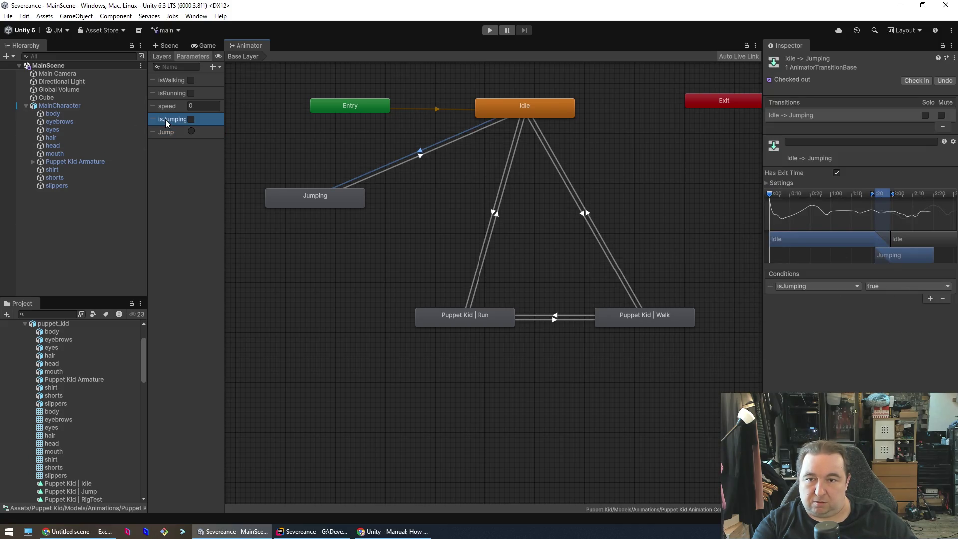
{"action": "key", "text": "Delete"}
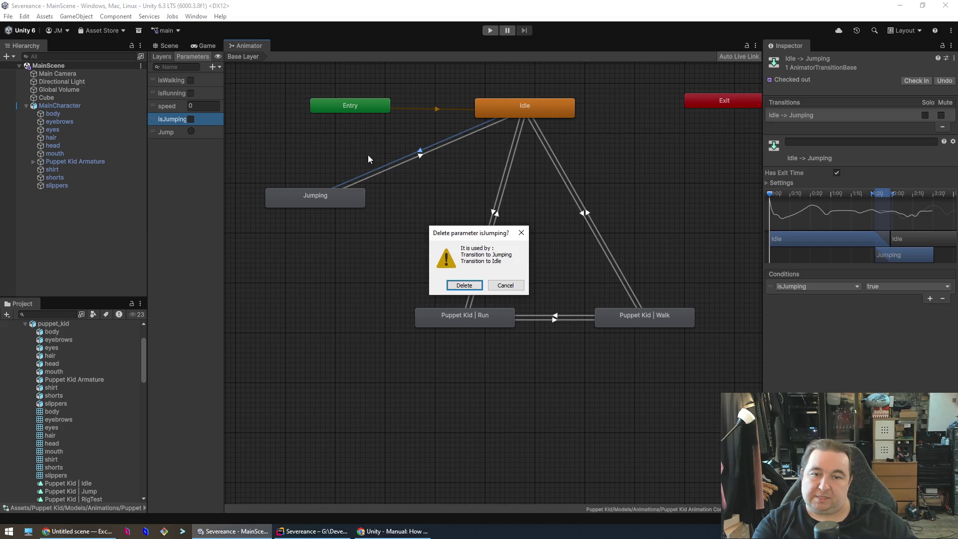
{"action": "left_click", "coordinate": [464, 286]}
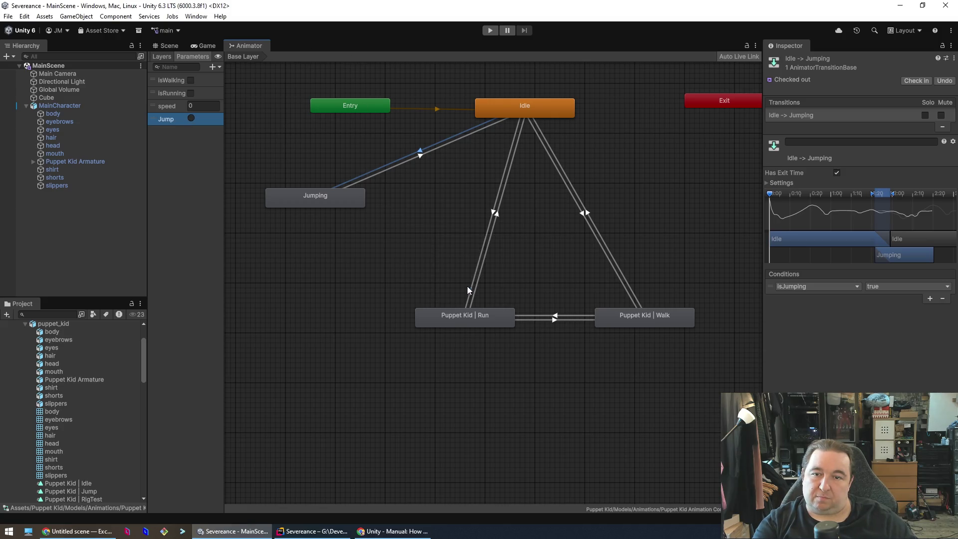
Make the Jump trigger the Idle to Jumping transition's condition, then return to Rider.
{"action": "left_click", "coordinate": [422, 152]}
{"action": "left_click", "coordinate": [848, 289]}
{"action": "left_click", "coordinate": [807, 342]}
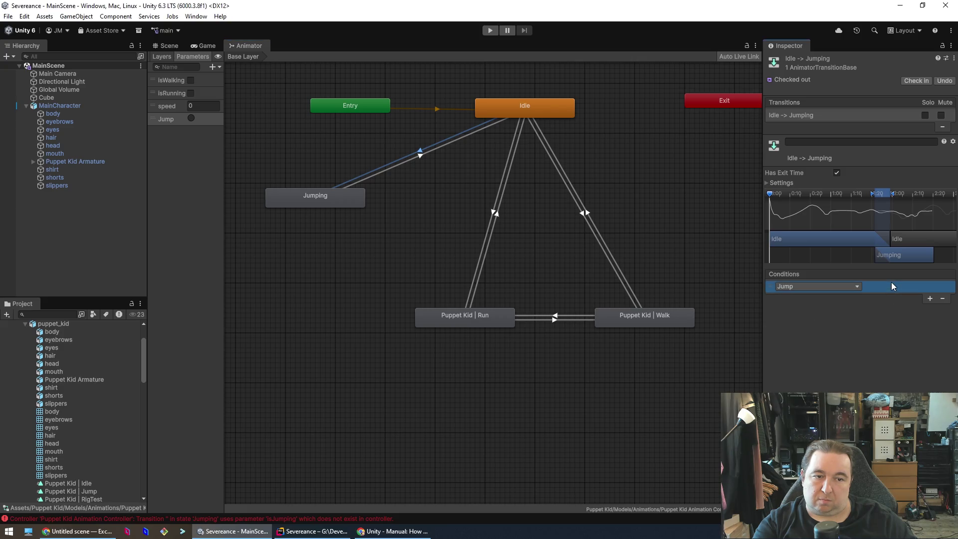
{"action": "left_click", "coordinate": [424, 158]}
{"action": "left_click", "coordinate": [424, 158]}
{"action": "left_click", "coordinate": [433, 162]}
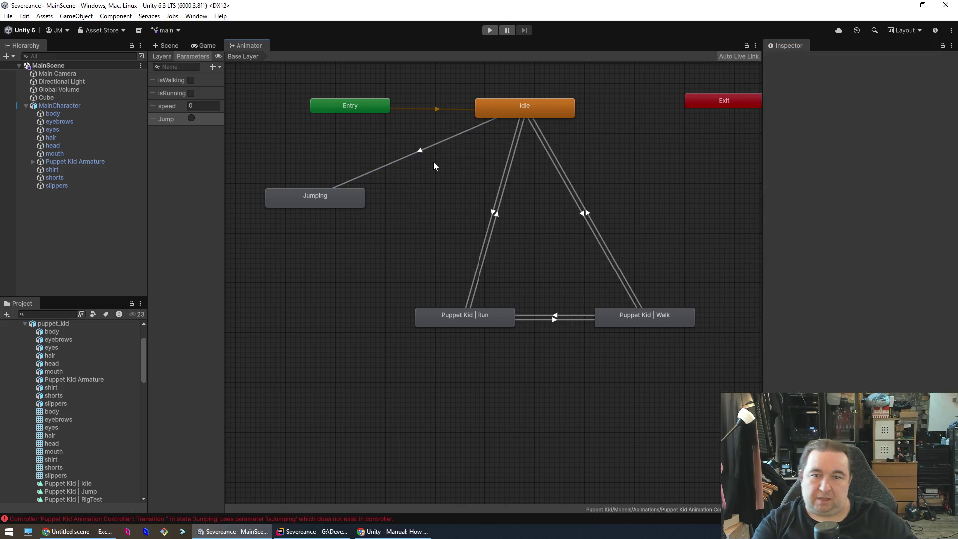
{"action": "left_click", "coordinate": [419, 152]}
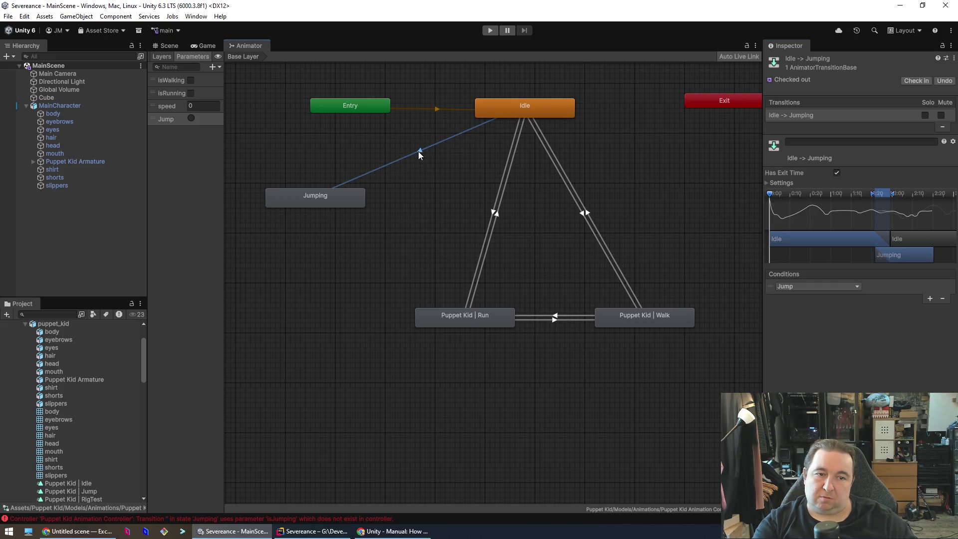
{"action": "left_click", "coordinate": [367, 216]}
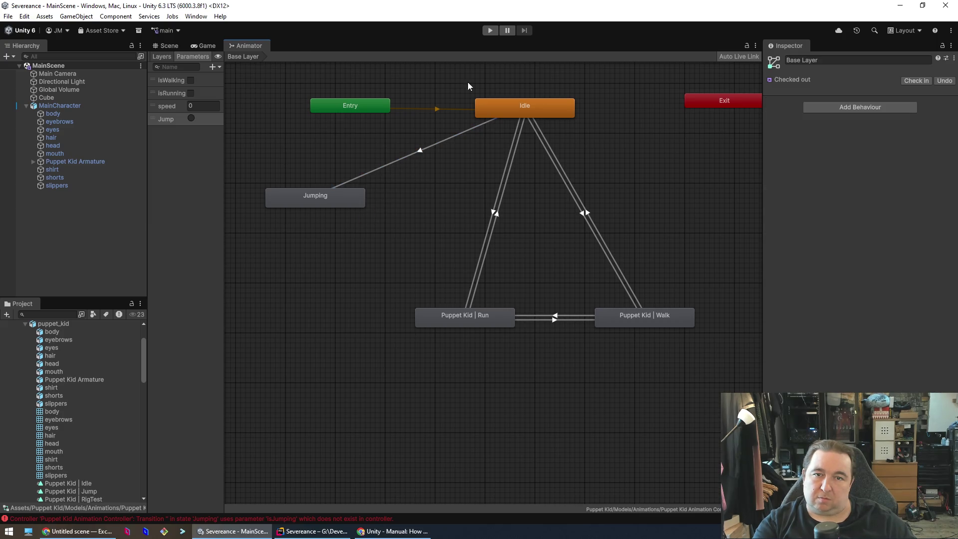
{"action": "left_click", "coordinate": [346, 530]}
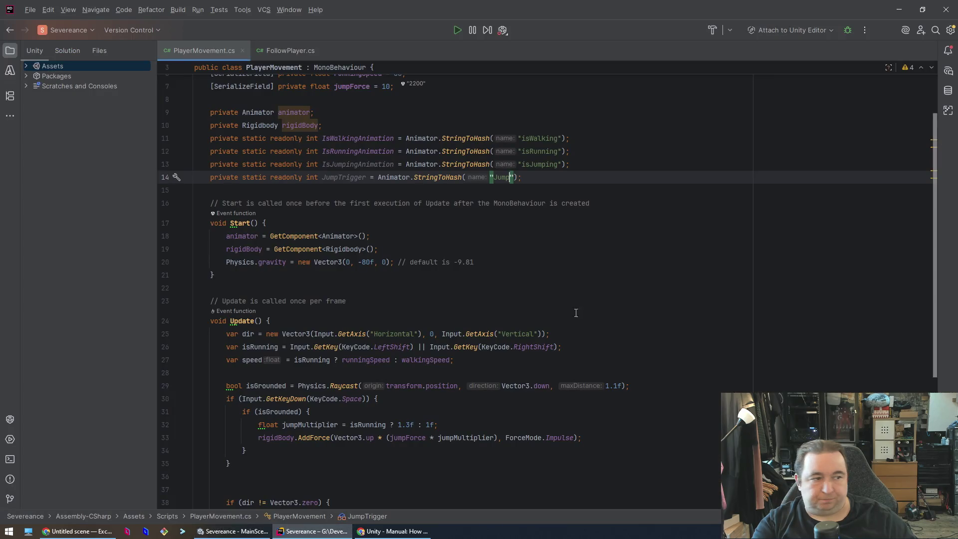
Insert an animator SetTrigger call on a new line after the AddForce jump line.
{"action": "left_click", "coordinate": [444, 383]}
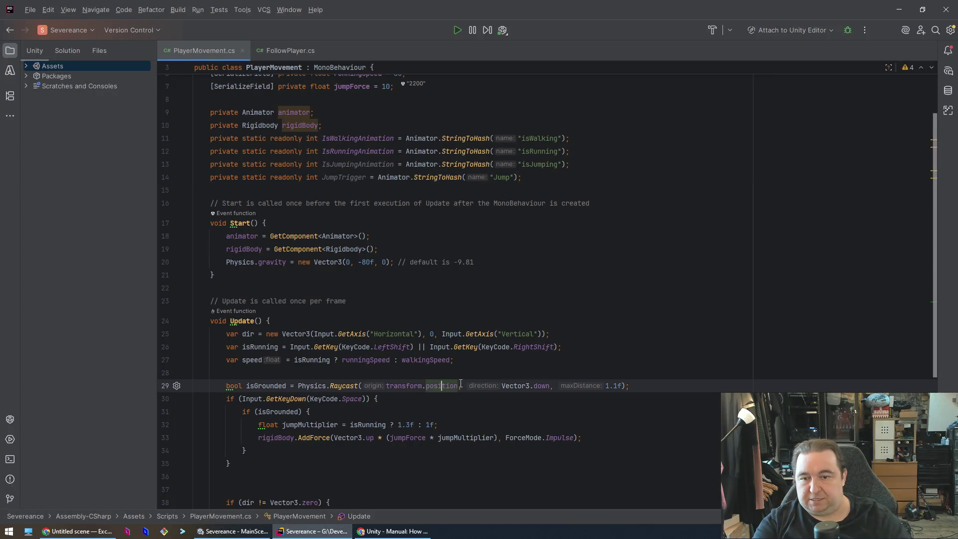
{"action": "key", "text": "Down"}
{"action": "key", "text": "Down"}
{"action": "key", "text": "Down"}
{"action": "key", "text": "Up"}
{"action": "key", "text": "Up"}
{"action": "key", "text": "Up"}
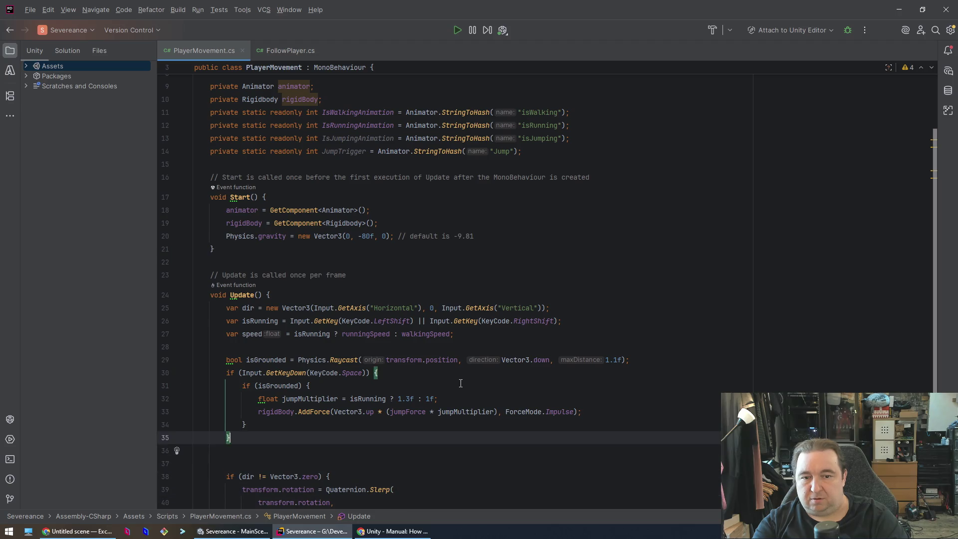
{"action": "key", "text": "End"}
{"action": "key", "text": "Return"}
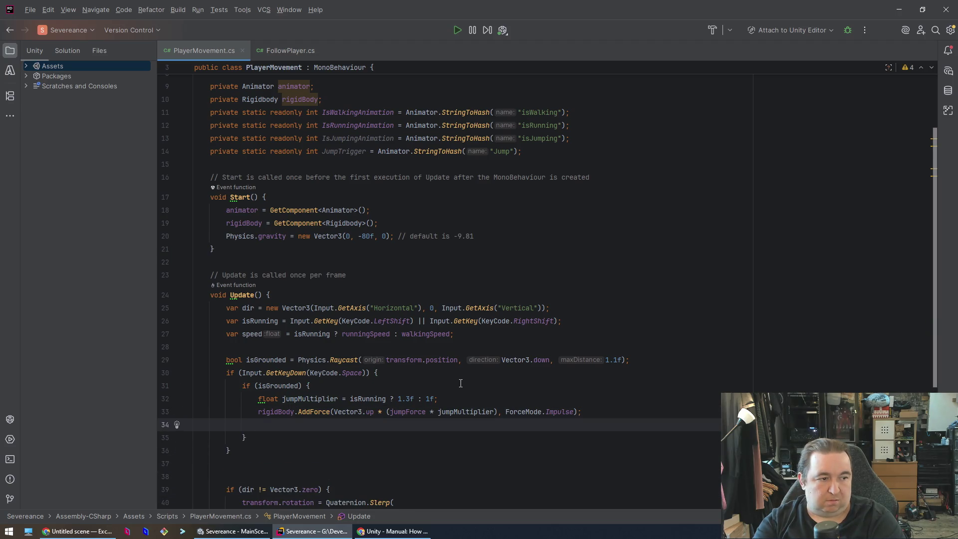
{"action": "type", "text": "anim"}
{"action": "key", "text": "Return"}
{"action": "type", "text": "animator."}
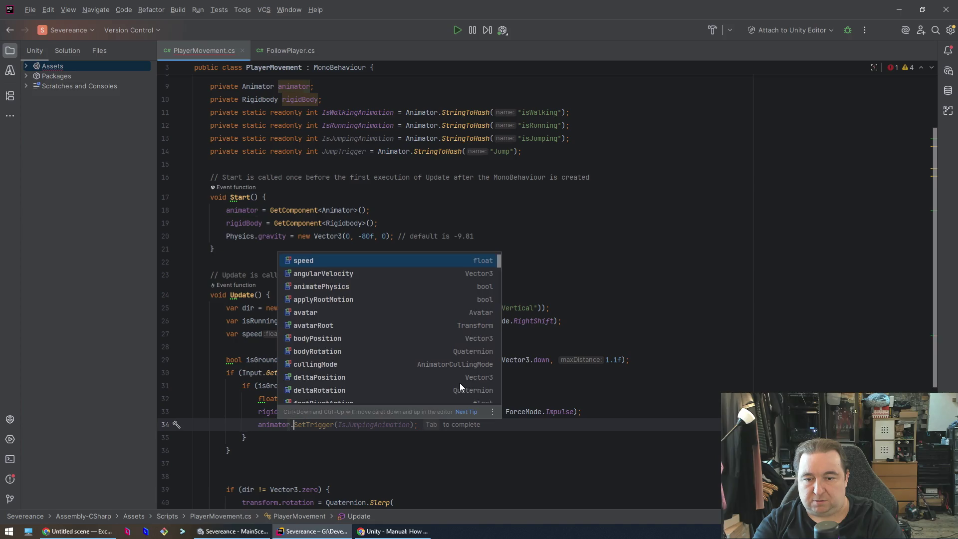
{"action": "key", "text": "Tab"}
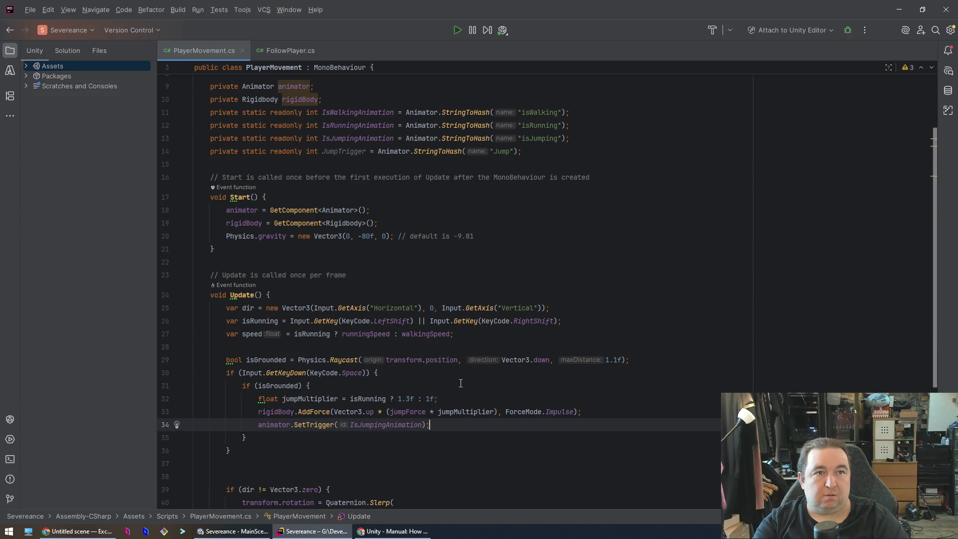
Replace the SetTrigger argument with JumpTrigger.
{"action": "key", "text": "Left"}
{"action": "key", "text": "Left"}
{"action": "key", "text": "BackSpace"}
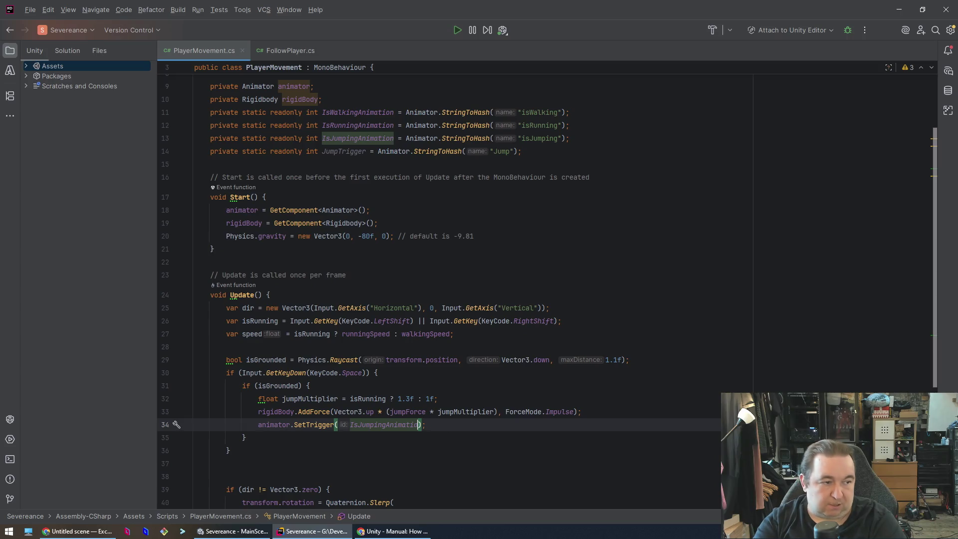
{"action": "key", "text": "ctrl+shift+Left"}
{"action": "key", "text": "BackSpace"}
{"action": "type", "text": "Jum"}
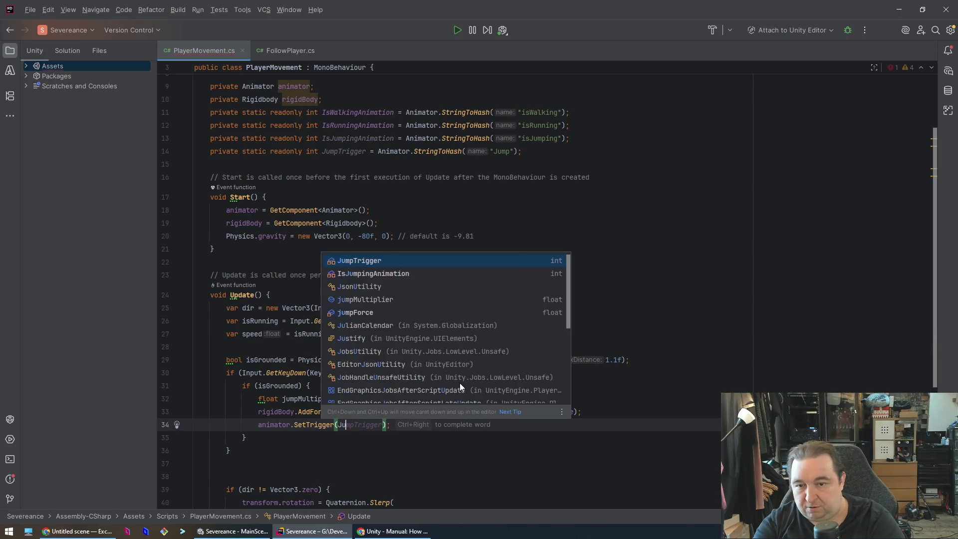
{"action": "key", "text": "Tab"}
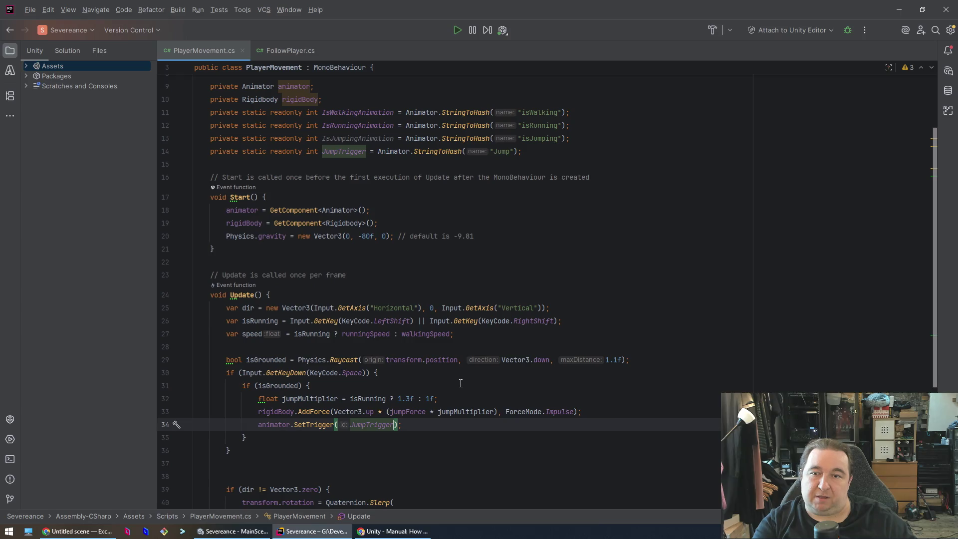
Delete the unused IsJumpingAnimation declaration on line 13.
{"action": "left_click", "coordinate": [653, 140]}
{"action": "key", "text": "shift+Home"}
{"action": "key", "text": "BackSpace"}
{"action": "key", "text": "Home"}
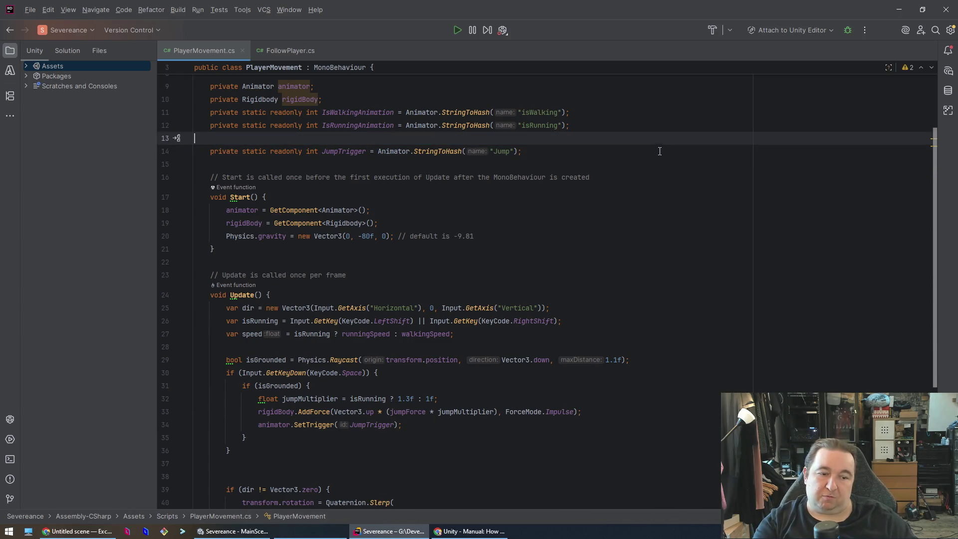
{"action": "left_click", "coordinate": [250, 531]}
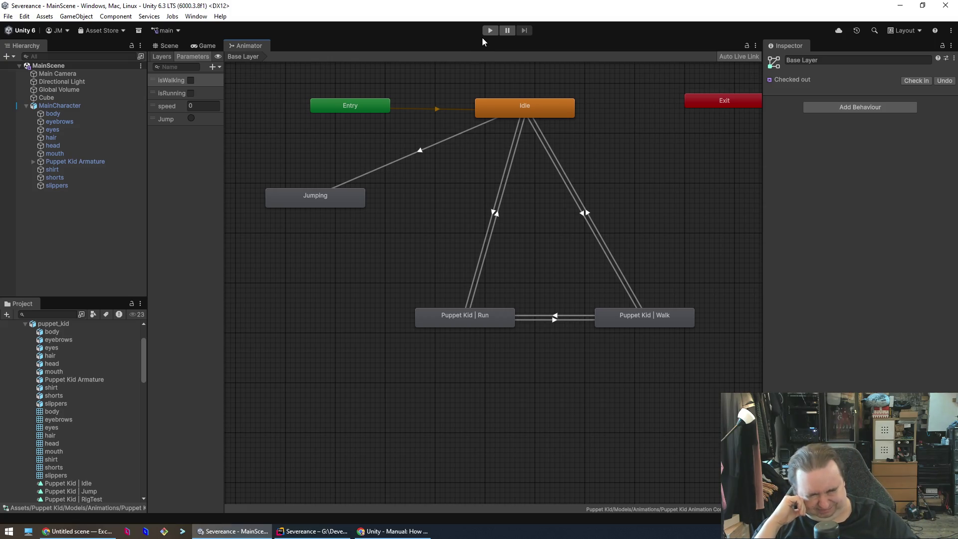
Play-test the scene, walking Puppet Kid forward with W and turning with S, then stop.
{"action": "left_click", "coordinate": [492, 30]}
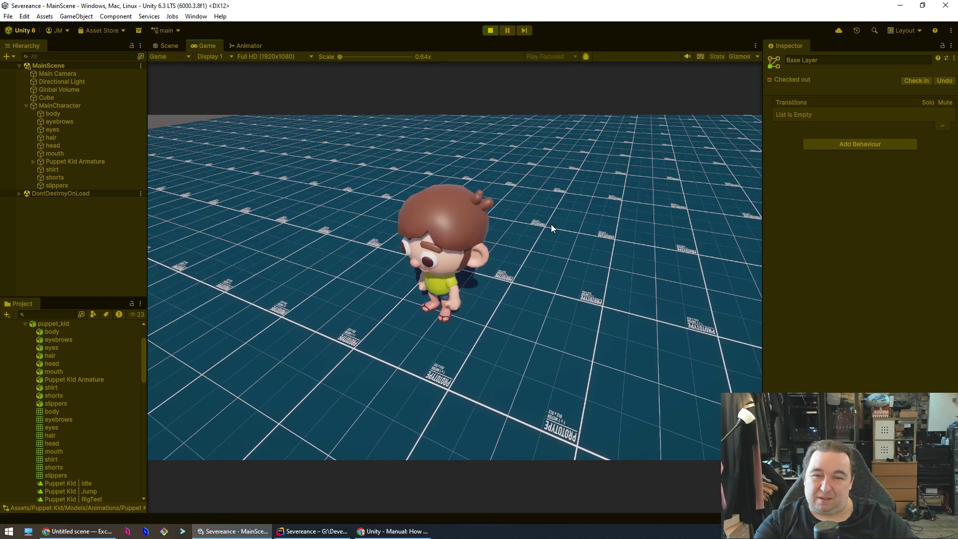
{"action": "key", "text": "w"}
{"action": "key", "text": "w"}
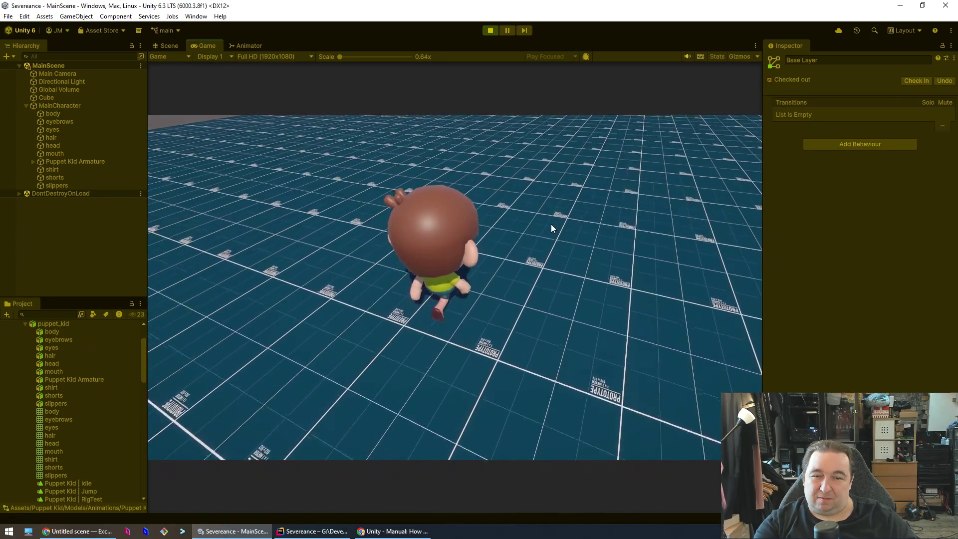
{"action": "key", "text": "w"}
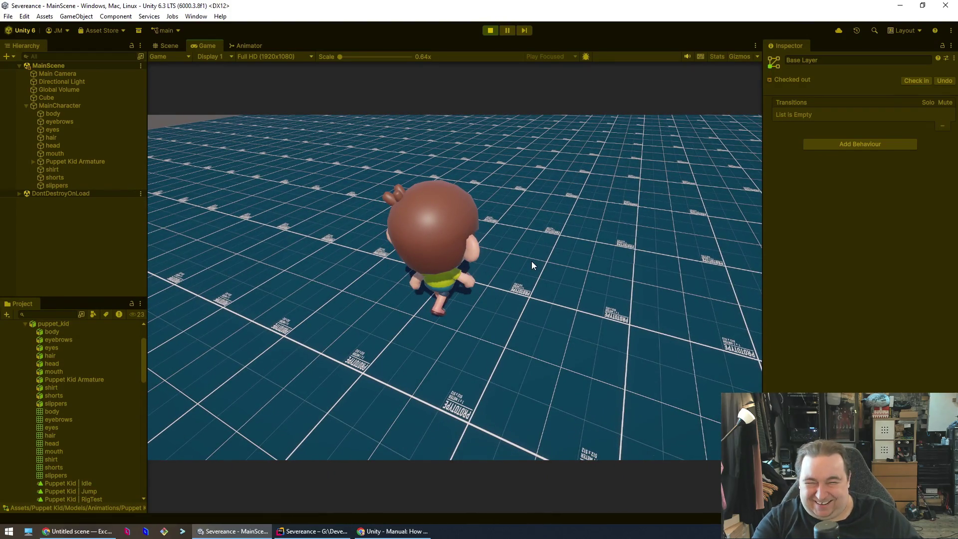
{"action": "key", "text": "s"}
{"action": "key", "text": "s"}
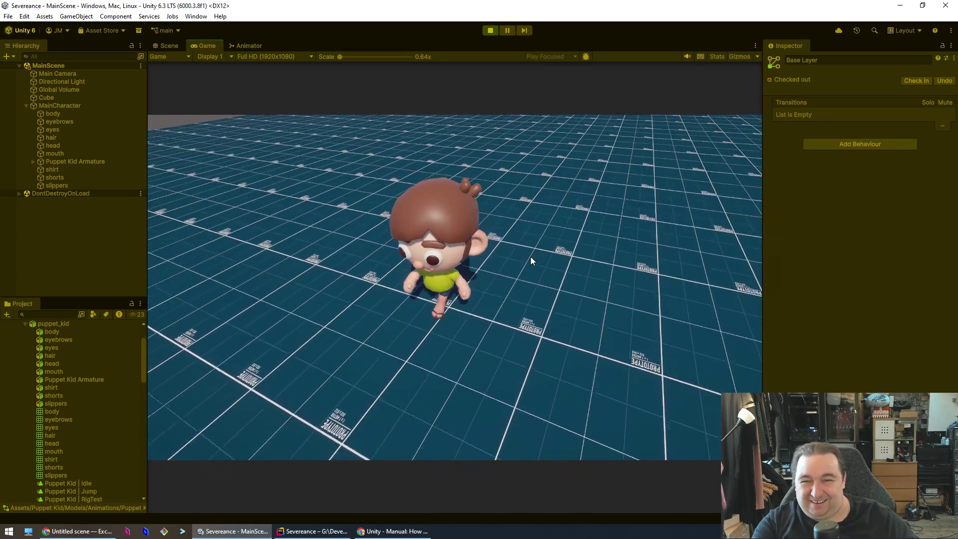
{"action": "key", "text": "w"}
{"action": "key", "text": "w"}
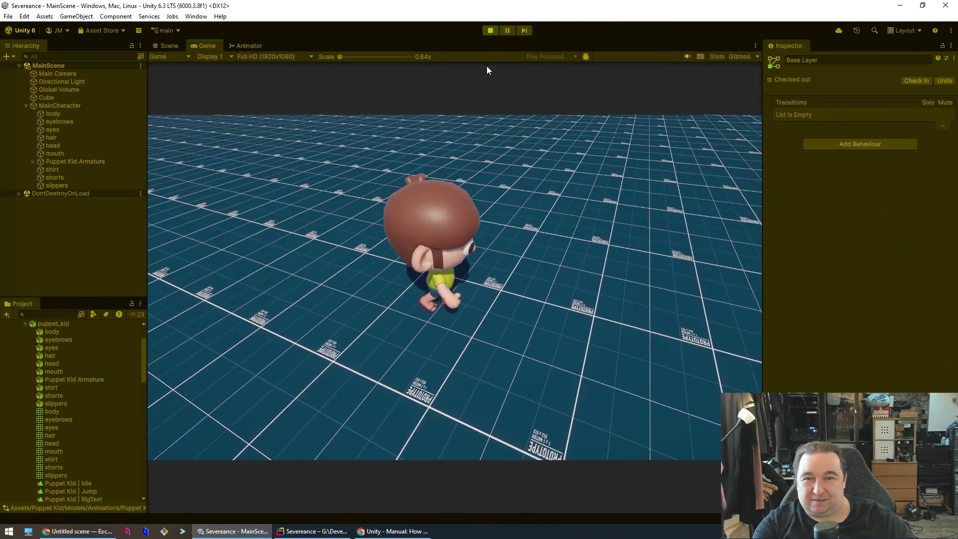
{"action": "key", "text": "w"}
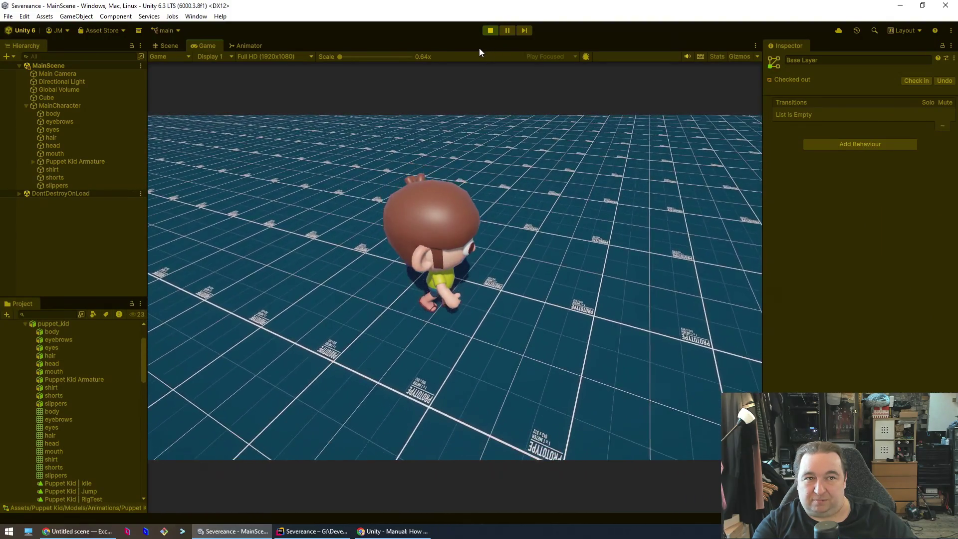
{"action": "left_click", "coordinate": [489, 30]}
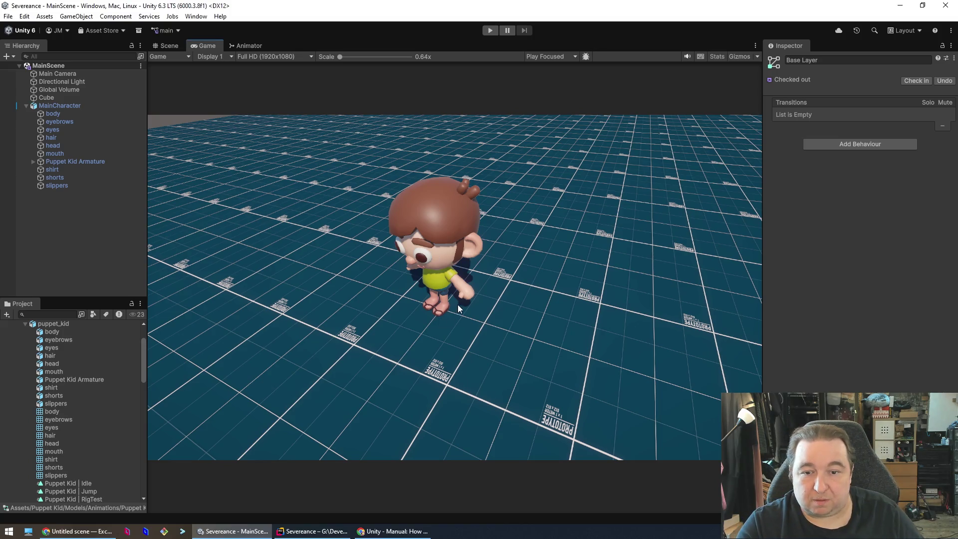
Bring JetBrains Rider forward with PlayerMovement.cs open at its Start and Update code.
{"action": "left_click", "coordinate": [392, 532]}
Group JumpTrigger with the other Animator hash fields, adding a blank line below rigidBody.
{"action": "left_click", "coordinate": [299, 533]}
{"action": "left_click", "coordinate": [392, 321]}
{"action": "left_click", "coordinate": [519, 197]}
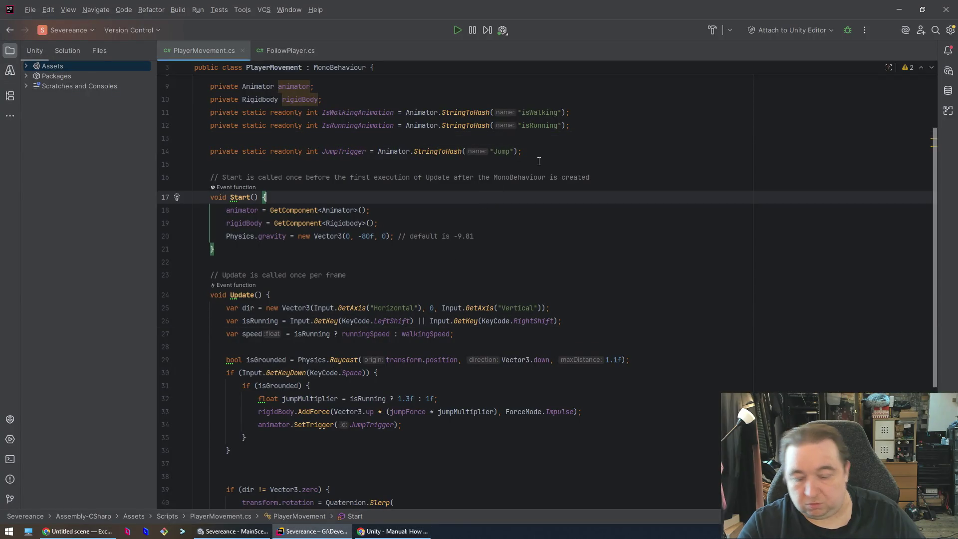
{"action": "key", "text": "Up"}
{"action": "key", "text": "Up"}
{"action": "key", "text": "Up"}
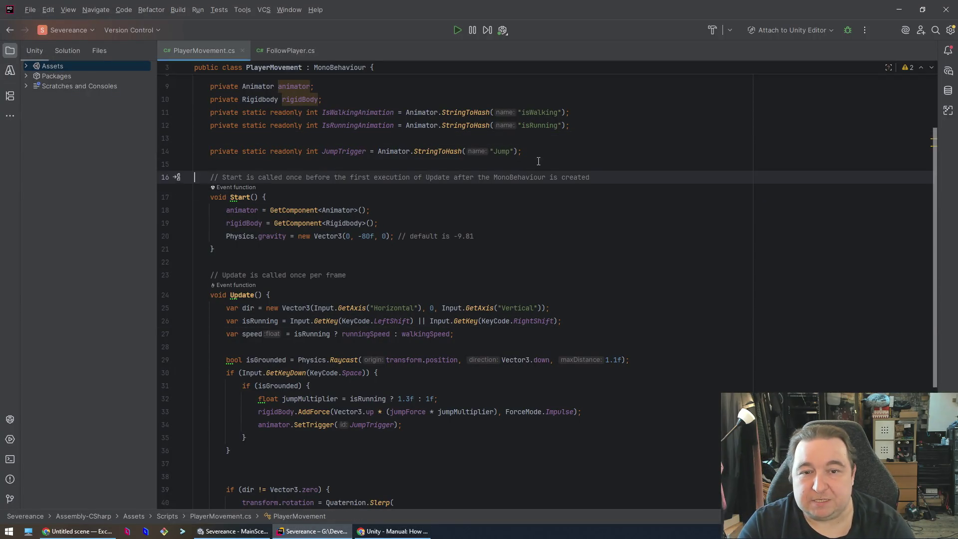
{"action": "key", "text": "BackSpace"}
{"action": "key", "text": "Up"}
{"action": "key", "text": "Up"}
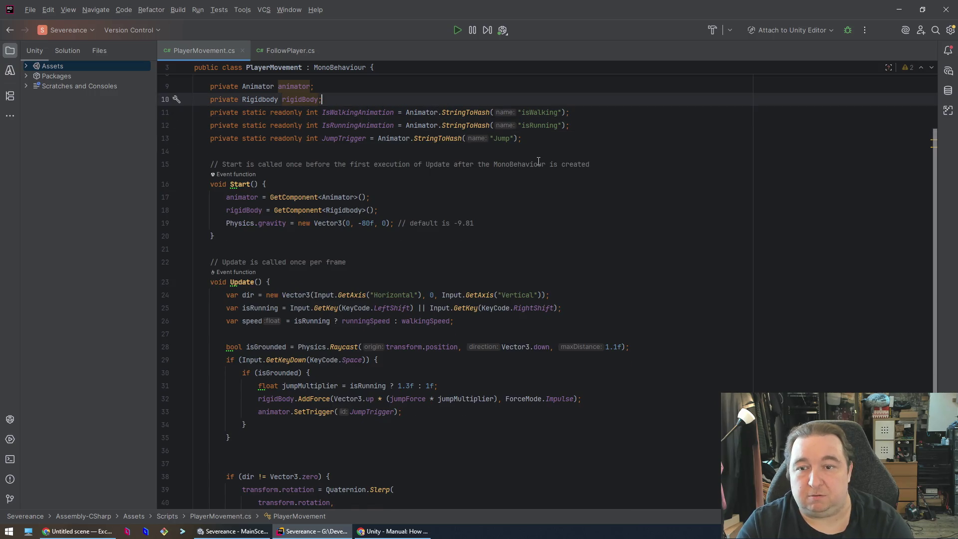
{"action": "key", "text": "Return"}
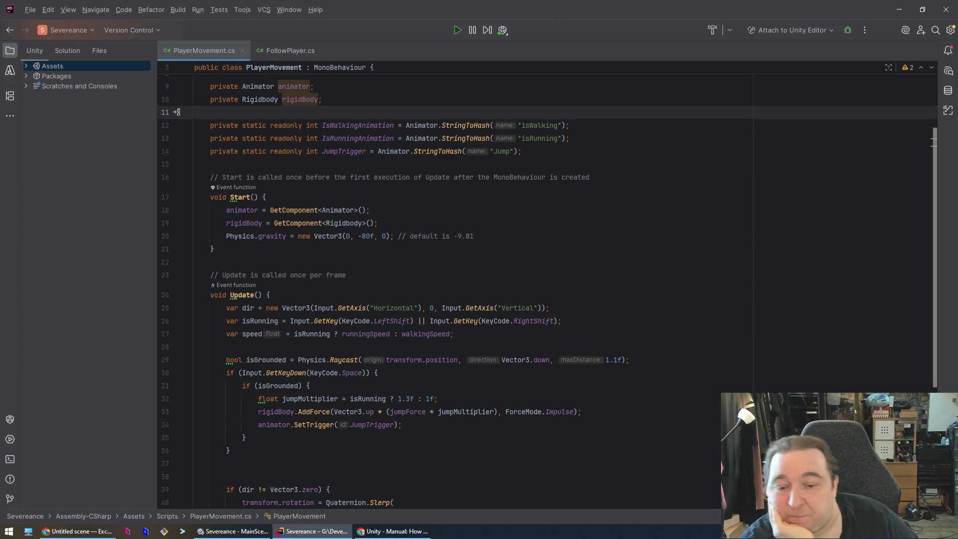
Switch back to Unity and start Play mode again.
{"action": "scroll", "coordinate": [477, 268], "scroll_direction": "down", "scroll_amount": 5}
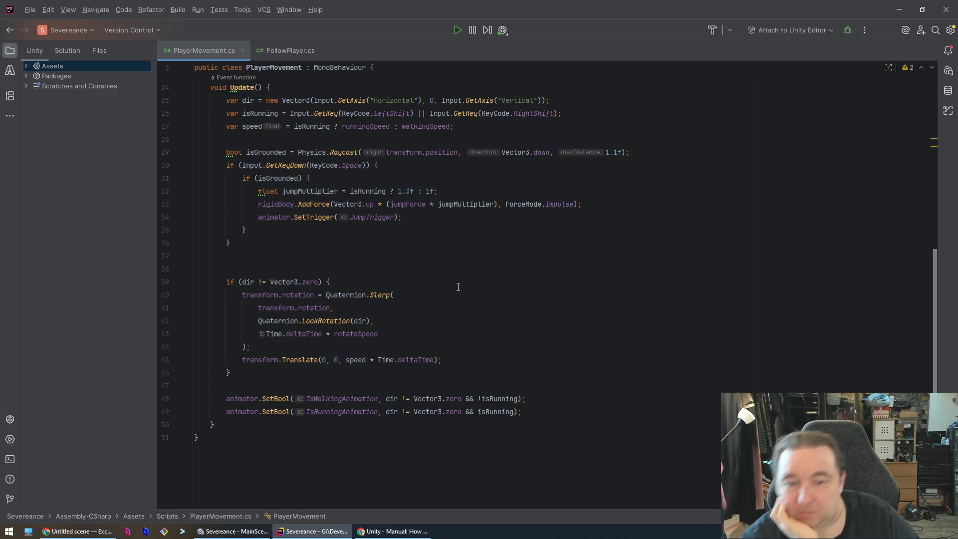
{"action": "scroll", "coordinate": [459, 287], "scroll_direction": "up", "scroll_amount": 2}
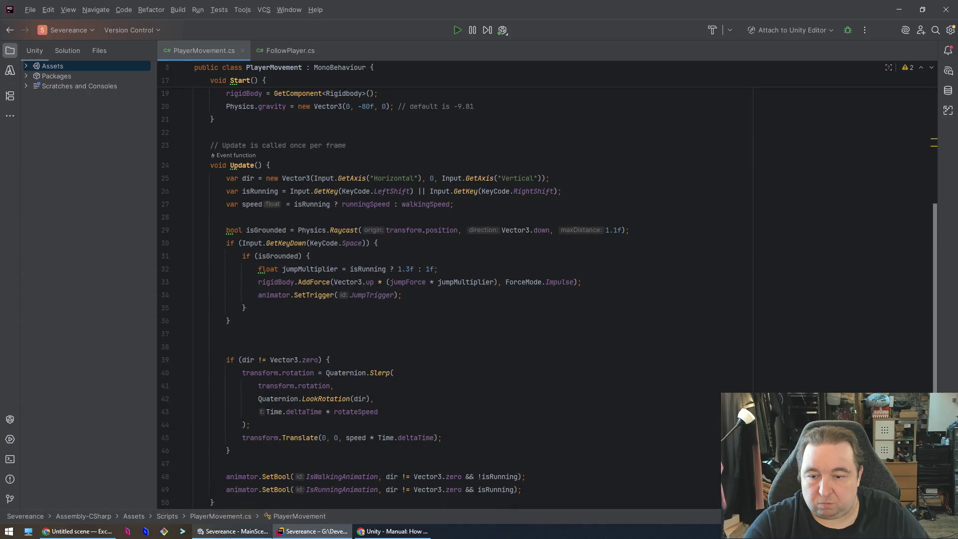
{"action": "key", "text": "alt+Tab"}
{"action": "left_click", "coordinate": [490, 29]}
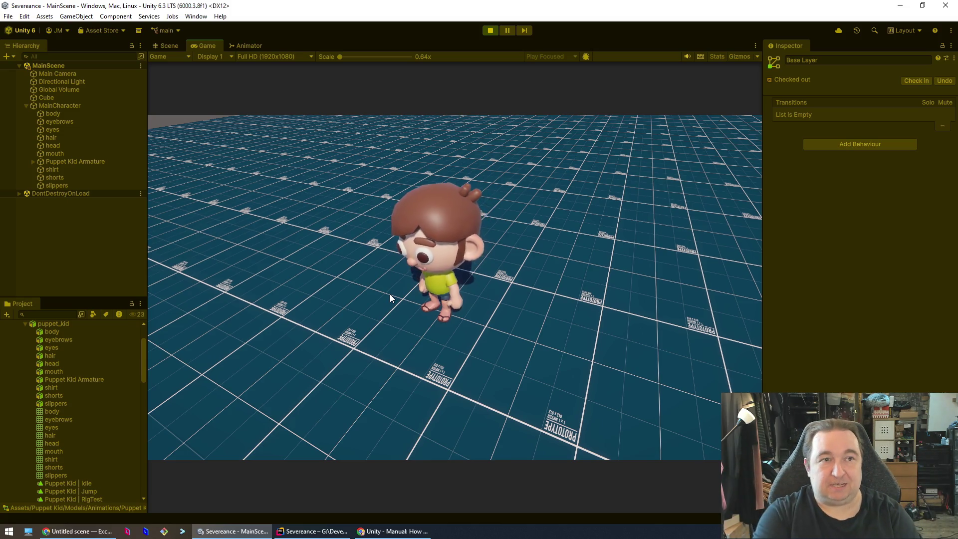
Run Puppet Kid away from the camera, turn it back toward the camera, then exit Play mode.
{"action": "key", "text": "w"}
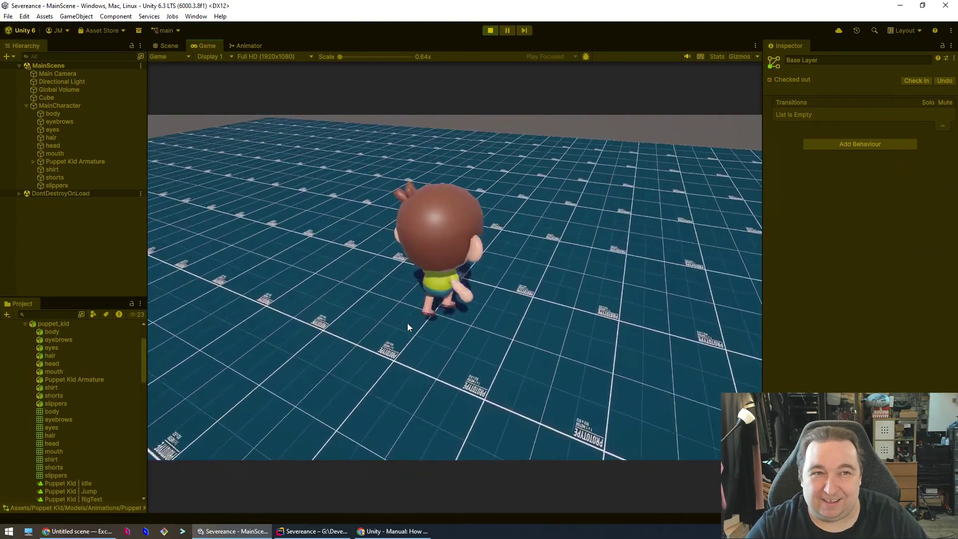
{"action": "key", "text": "s"}
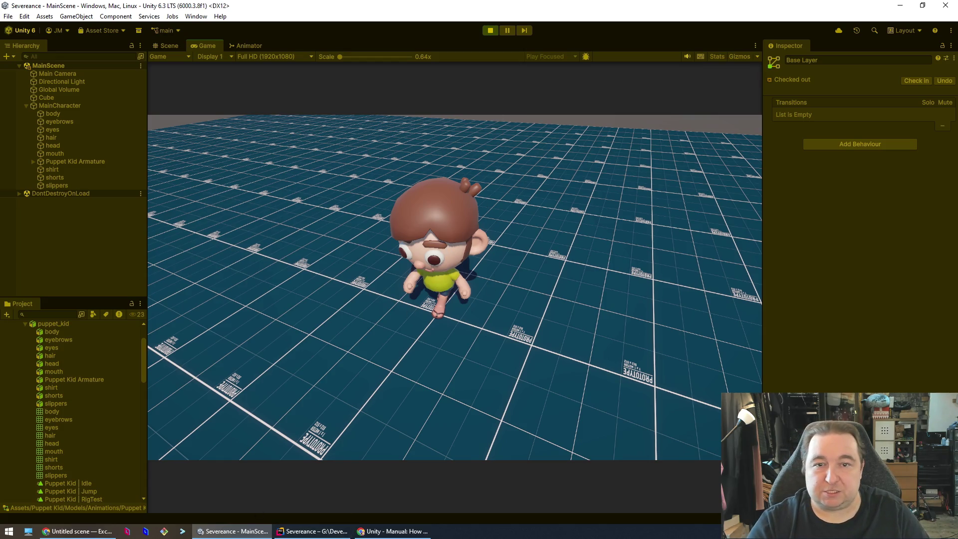
{"action": "left_click", "coordinate": [484, 31]}
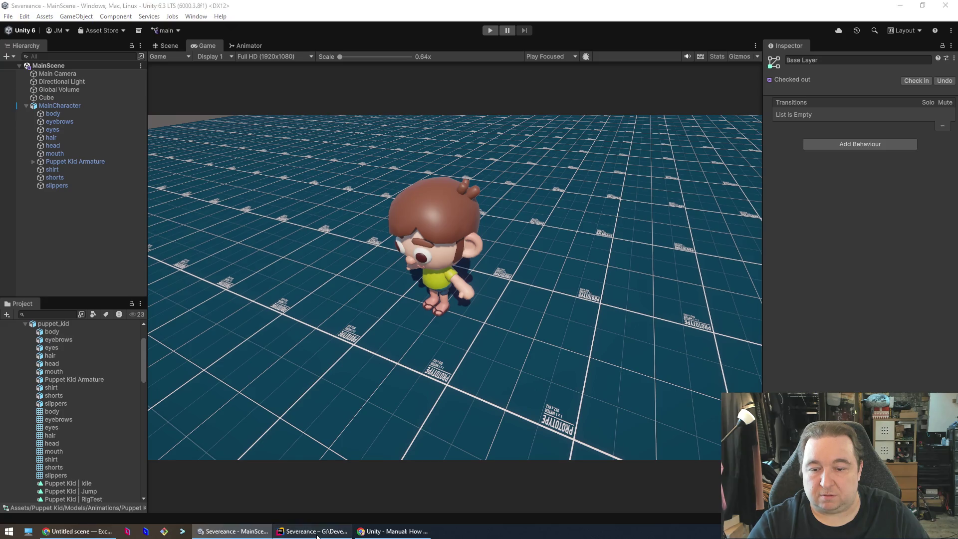
Toggle through the taskbar windows and bring the Unity editor back.
{"action": "left_click", "coordinate": [312, 531]}
{"action": "left_click", "coordinate": [312, 531]}
{"action": "left_click", "coordinate": [374, 532]}
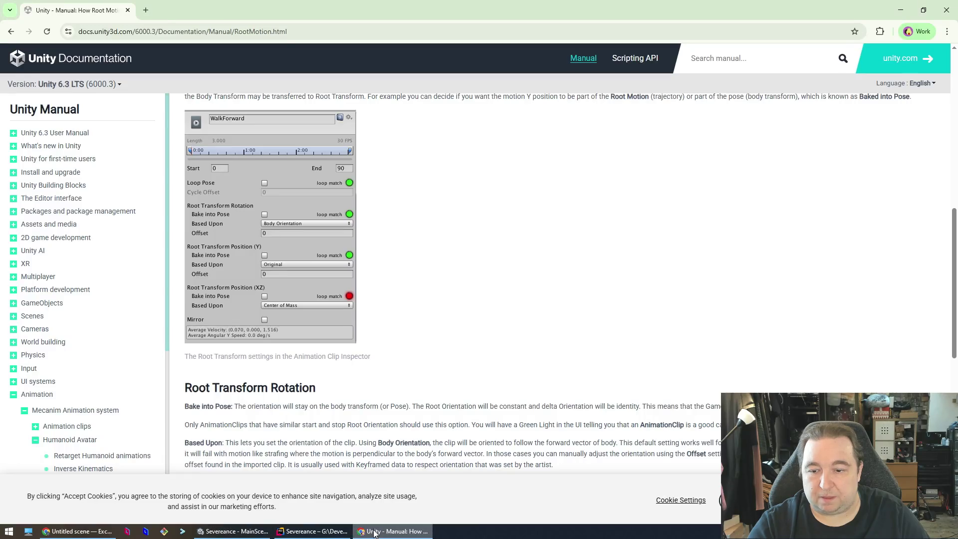
{"action": "left_click", "coordinate": [375, 532]}
{"action": "left_click", "coordinate": [235, 531]}
{"action": "left_click", "coordinate": [234, 531]}
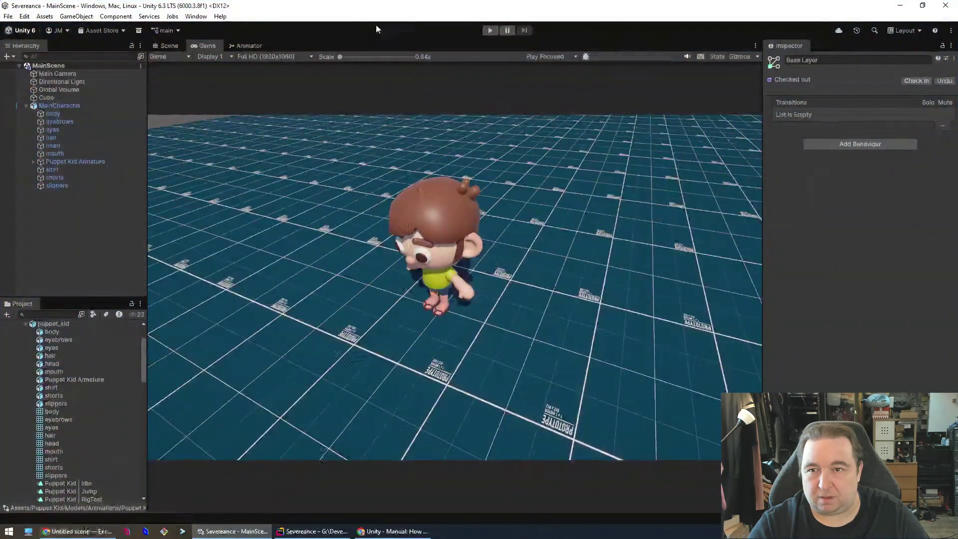
Inspect the Idle to Jumping transition and Idle state's menu, then show the Be Right Back screen.
{"action": "left_click", "coordinate": [248, 45]}
{"action": "left_click", "coordinate": [419, 150]}
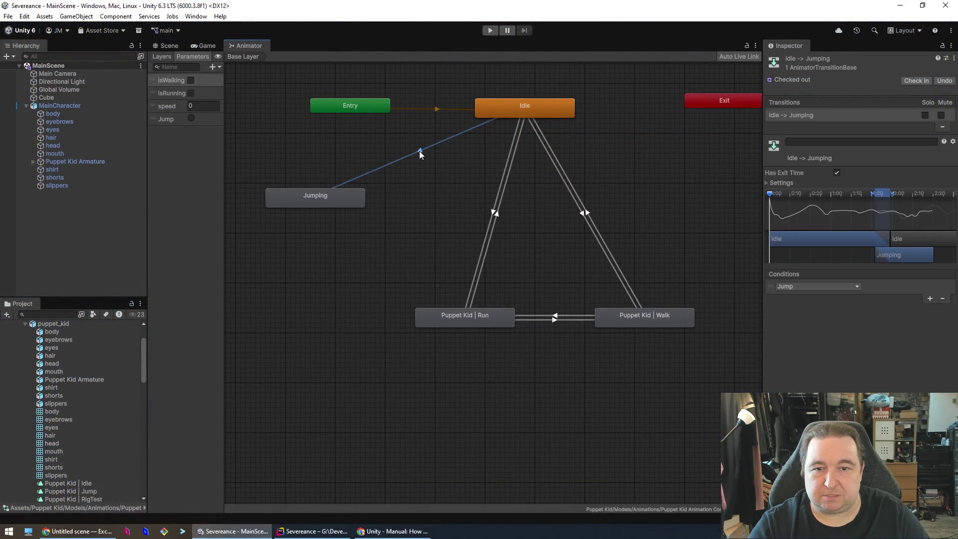
{"action": "right_click", "coordinate": [499, 106]}
{"action": "left_click", "coordinate": [460, 217]}
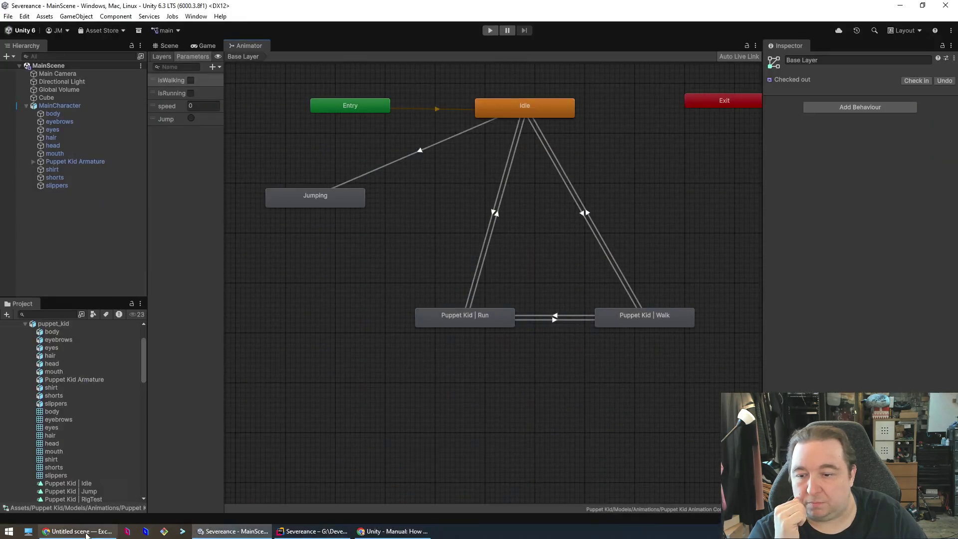
{"action": "left_click", "coordinate": [86, 535]}
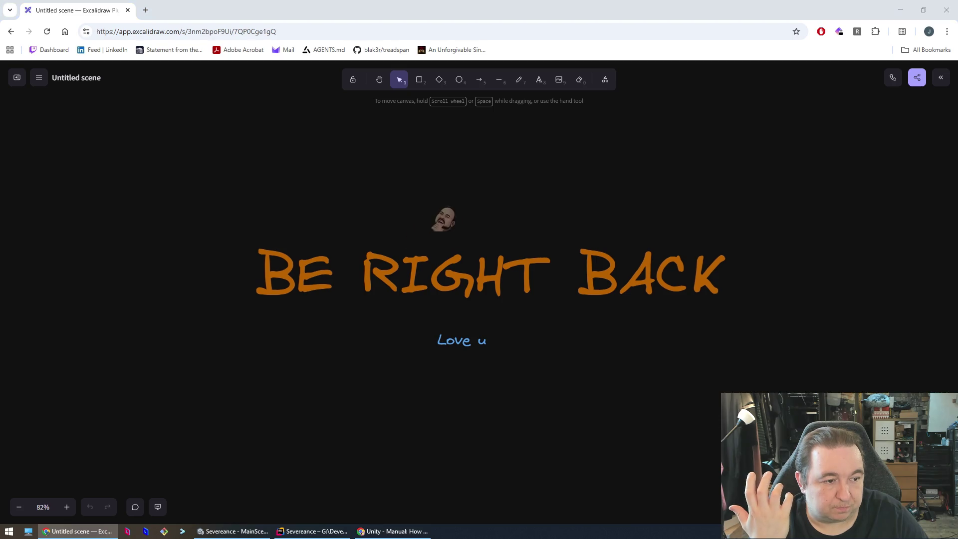
Ask Claude whether a trigger means only a one-way transition is needed in the animator.
{"action": "left_click", "coordinate": [533, 465]}
{"action": "type", "text": "use "}
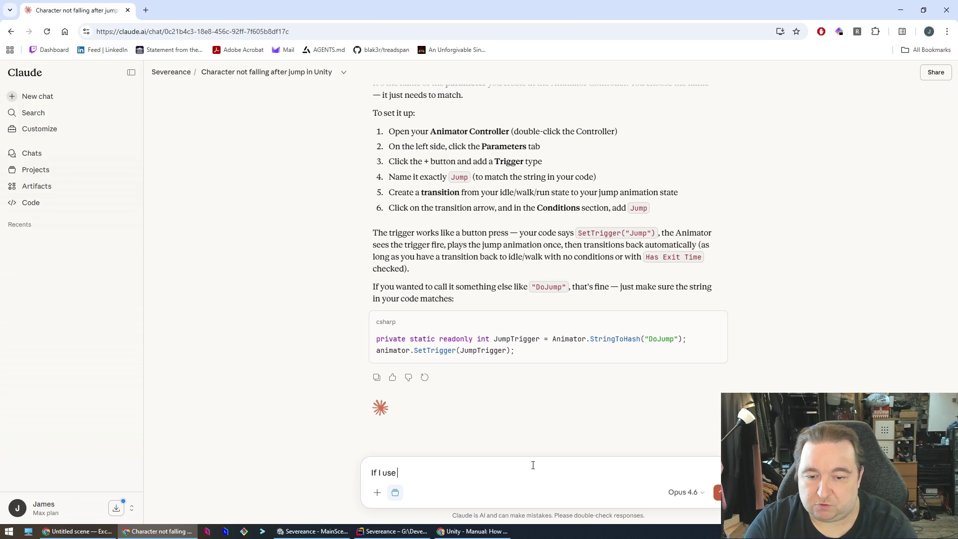
{"action": "type", "text": "a trigger, does tha"}
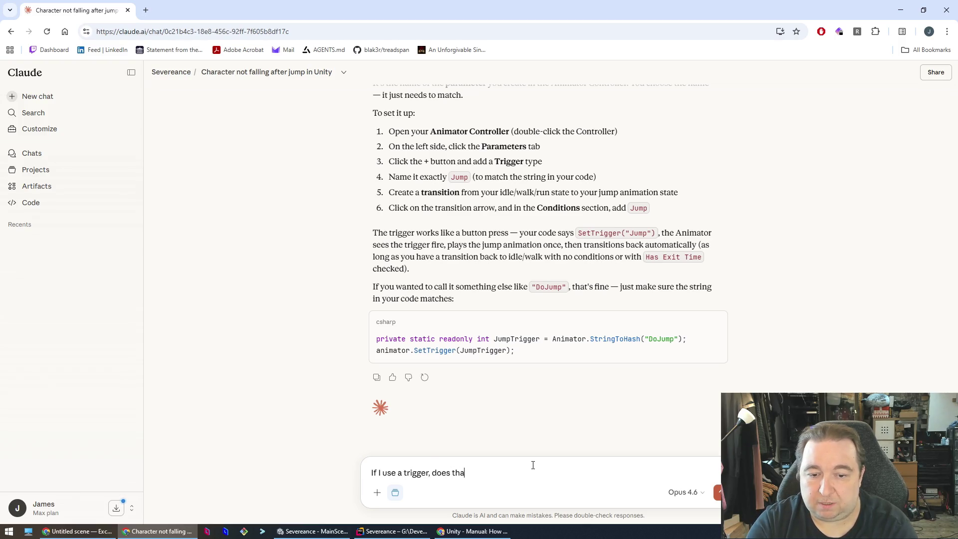
{"action": "type", "text": "t mean I only need"}
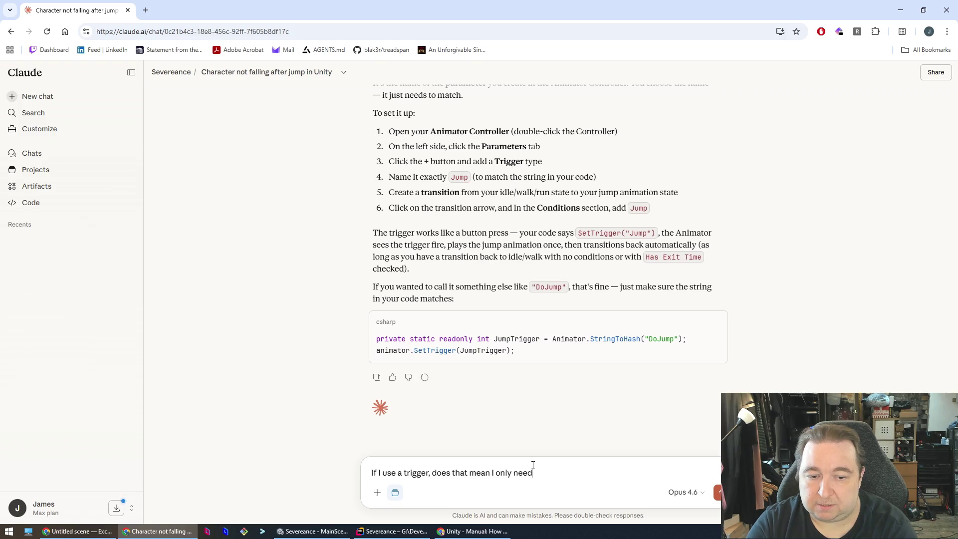
{"action": "type", "text": " a transition "}
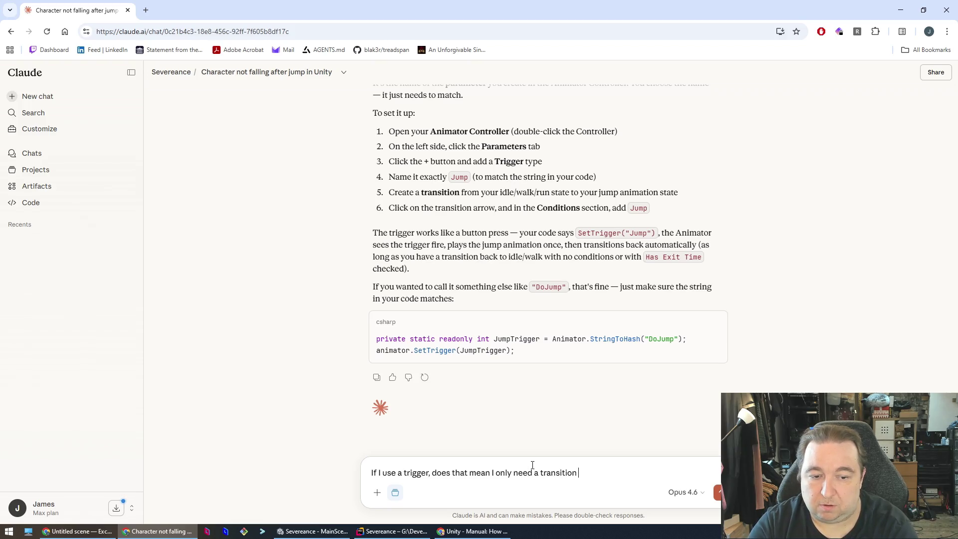
{"action": "type", "text": "one way in"}
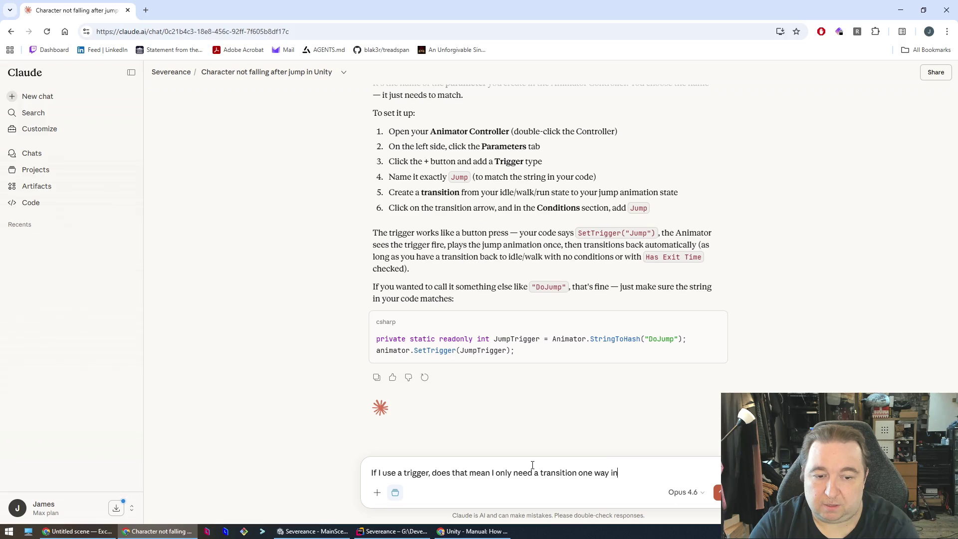
{"action": "type", "text": " the animator?"}
{"action": "key", "text": "Return"}
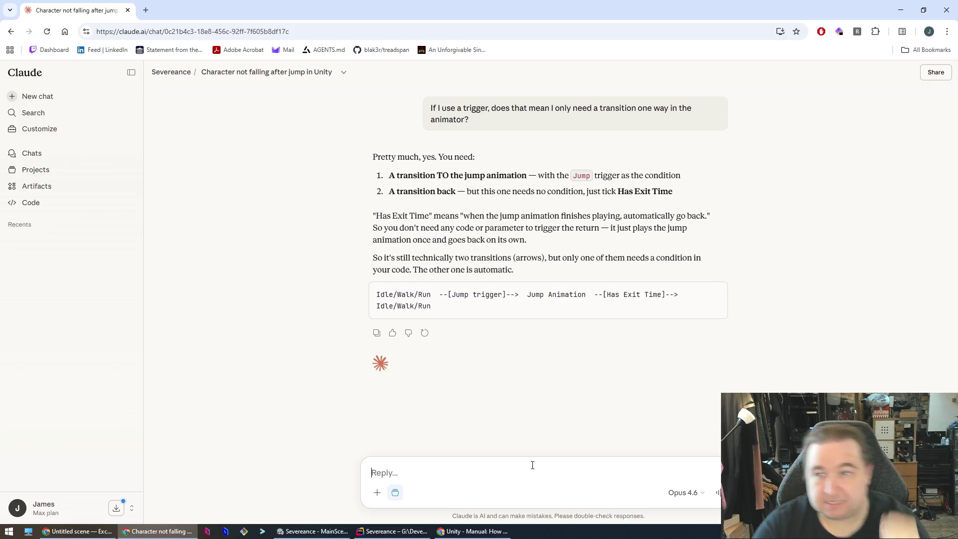
Return to Unity's Animator and select the Idle to Jumping transition.
{"action": "key", "text": "alt+Tab"}
{"action": "key", "text": "alt+Tab"}
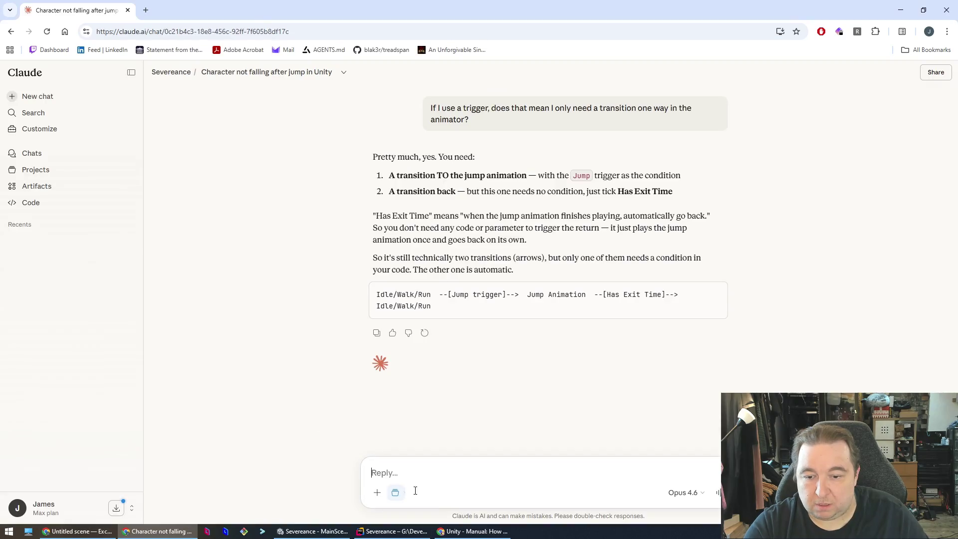
{"action": "key", "text": "alt+Tab"}
{"action": "left_click", "coordinate": [420, 151]}
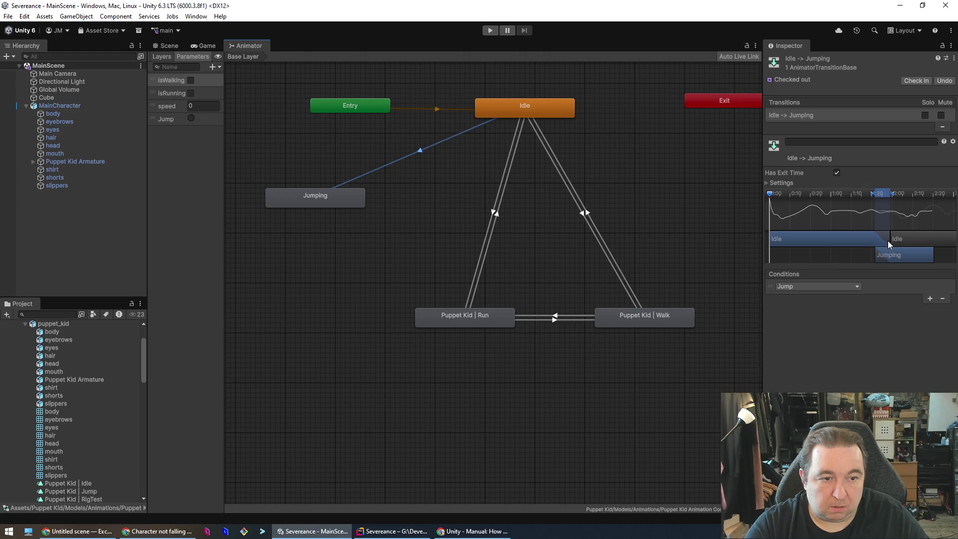
Retime Idle→Jumping so a shorter blend has Jumping begin near Idle's start, then return to Claude.
{"action": "left_click_drag", "start_coordinate": [874, 195], "coordinate": [782, 201]}
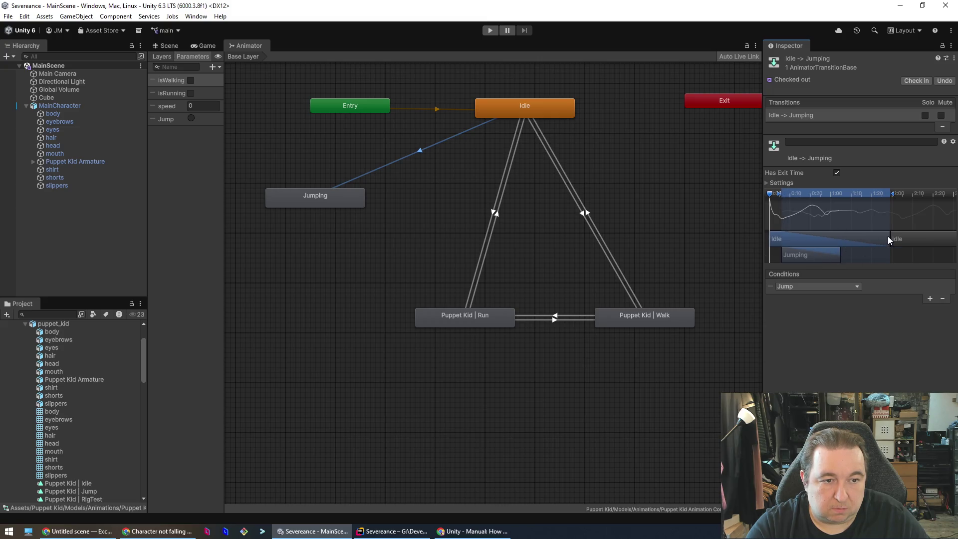
{"action": "mouse_move", "coordinate": [892, 195]}
{"action": "left_mouse_down"}
{"action": "mouse_move", "coordinate": [819, 197]}
{"action": "mouse_move", "coordinate": [842, 198]}
{"action": "left_mouse_up"}
{"action": "mouse_move", "coordinate": [876, 240]}
{"action": "left_mouse_down"}
{"action": "mouse_move", "coordinate": [903, 238]}
{"action": "mouse_move", "coordinate": [790, 244]}
{"action": "left_mouse_up"}
{"action": "left_click", "coordinate": [414, 181]}
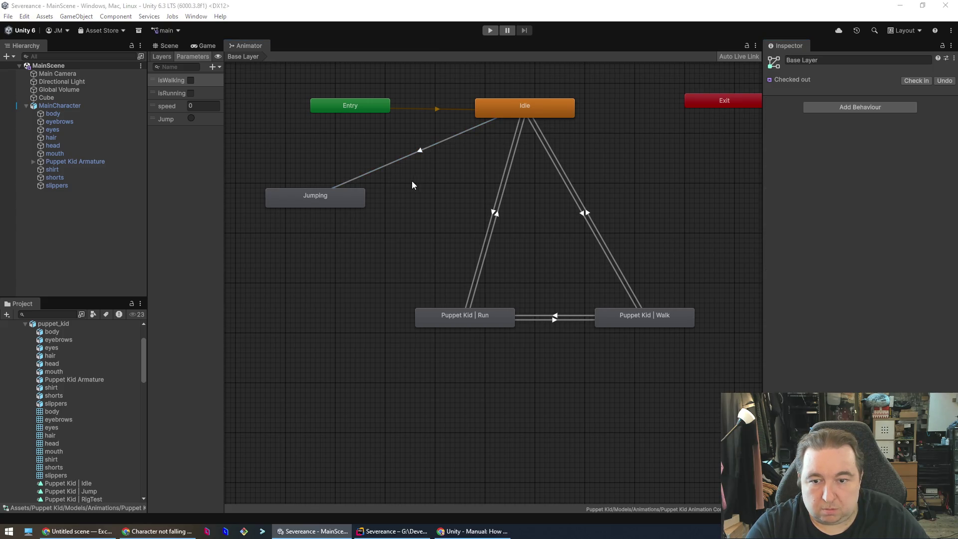
{"action": "key", "text": "alt+Tab"}
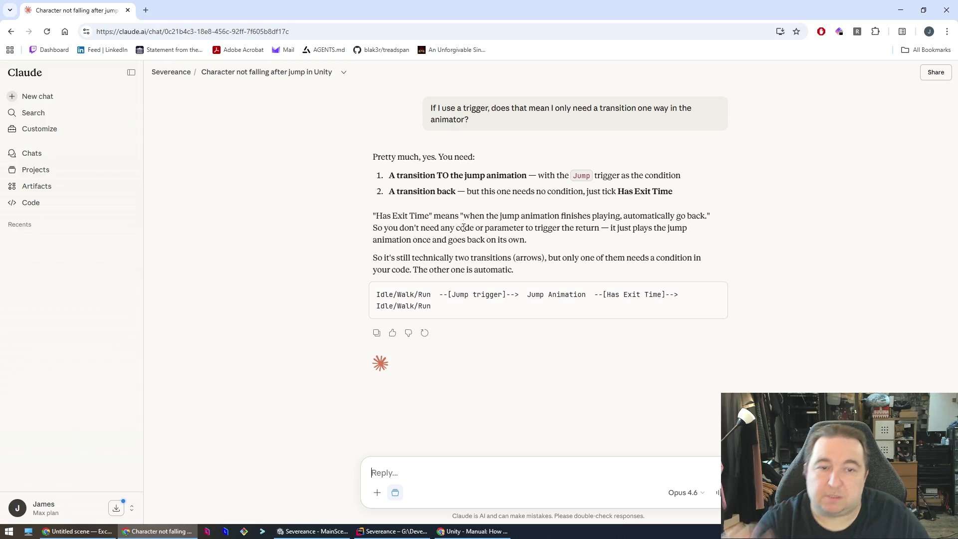
Add a Jumping→Idle transition using Has Exit Time with no conditions, then enter Play mode.
{"action": "key", "text": "alt+Tab"}
{"action": "left_click", "coordinate": [346, 204]}
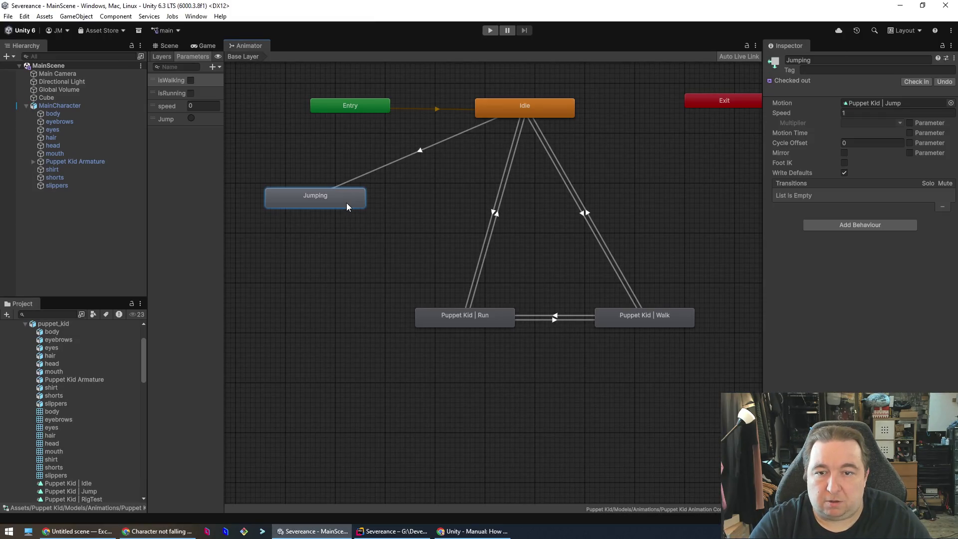
{"action": "right_click", "coordinate": [328, 199]}
{"action": "left_click", "coordinate": [350, 206]}
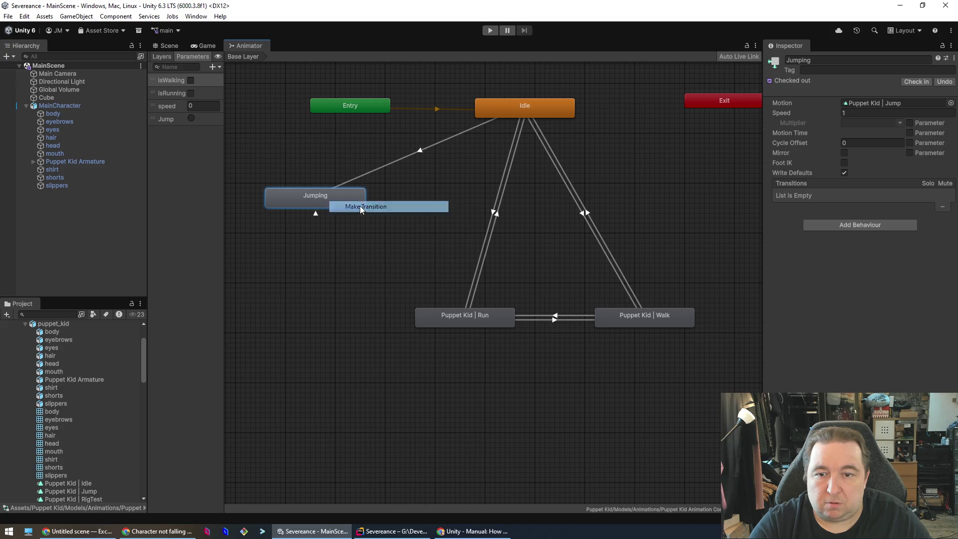
{"action": "left_click", "coordinate": [508, 109]}
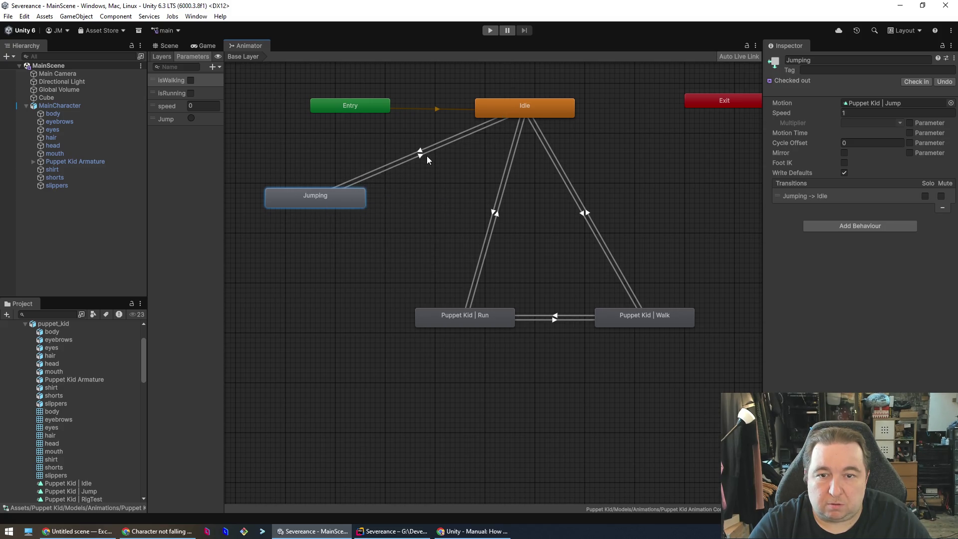
{"action": "left_click", "coordinate": [420, 154]}
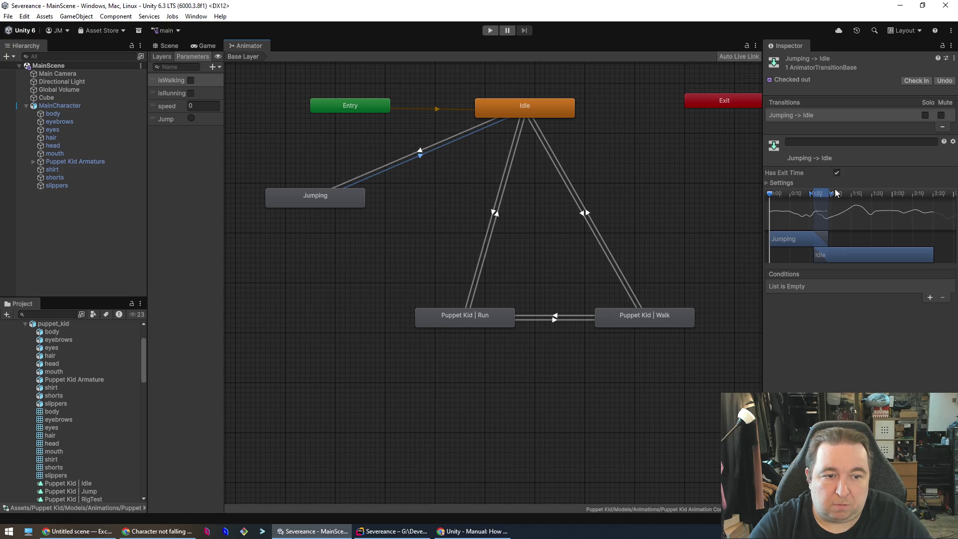
{"action": "left_click", "coordinate": [489, 32]}
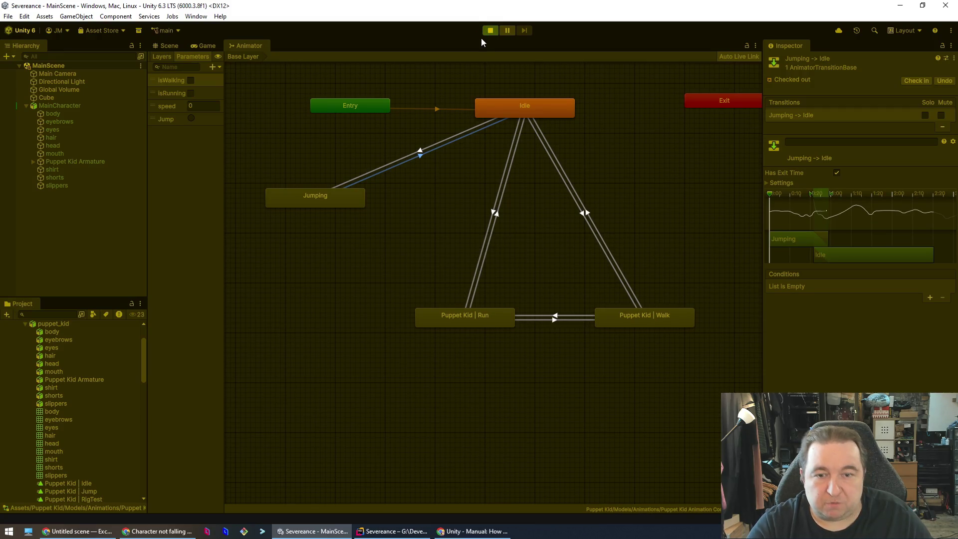
Walk the character with W and S, jump with Space several times, then stop playing.
{"action": "key", "text": "w"}
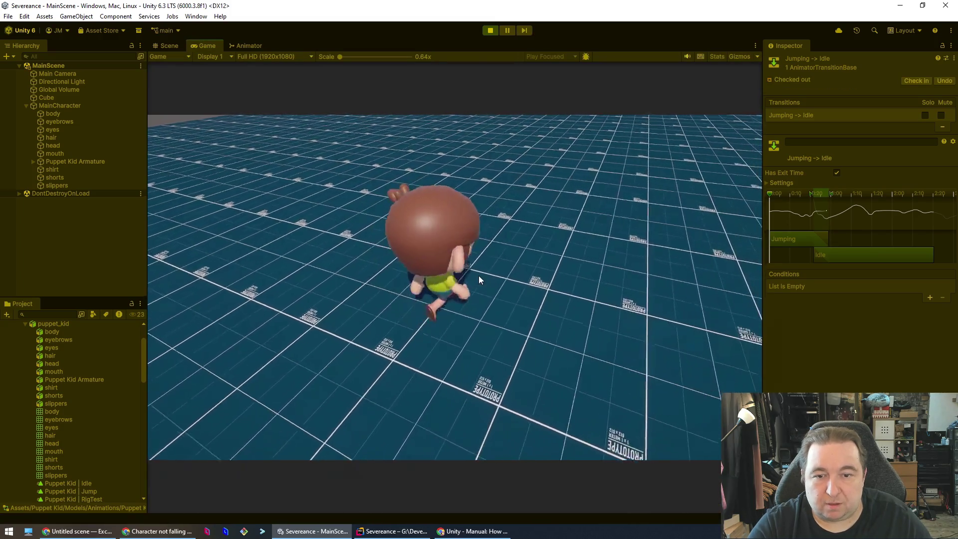
{"action": "key", "text": "w"}
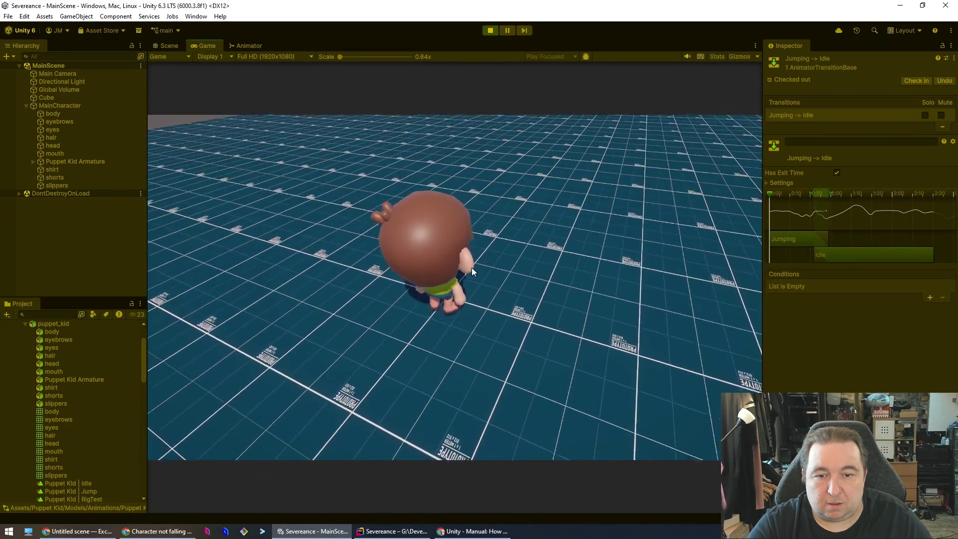
{"action": "key", "text": "s"}
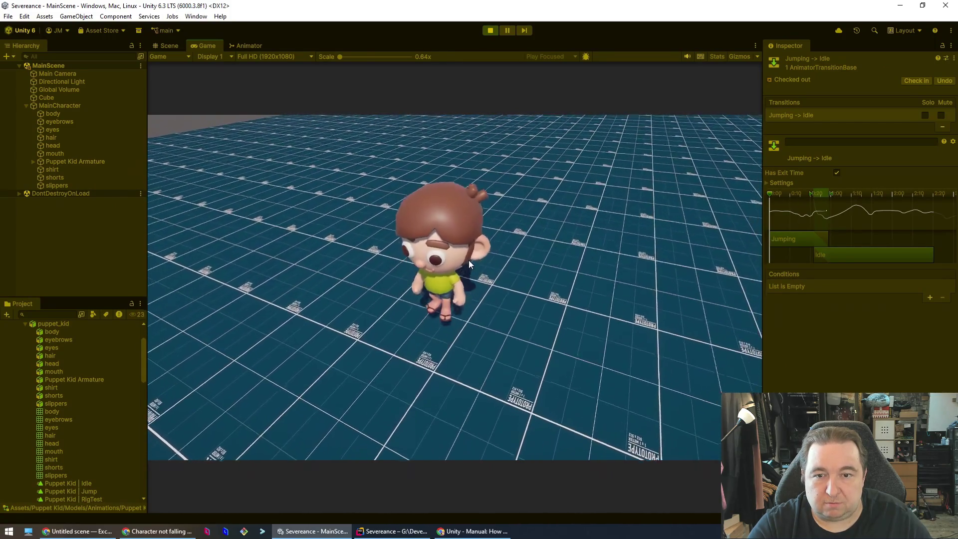
{"action": "key", "text": "space"}
{"action": "key", "text": "s"}
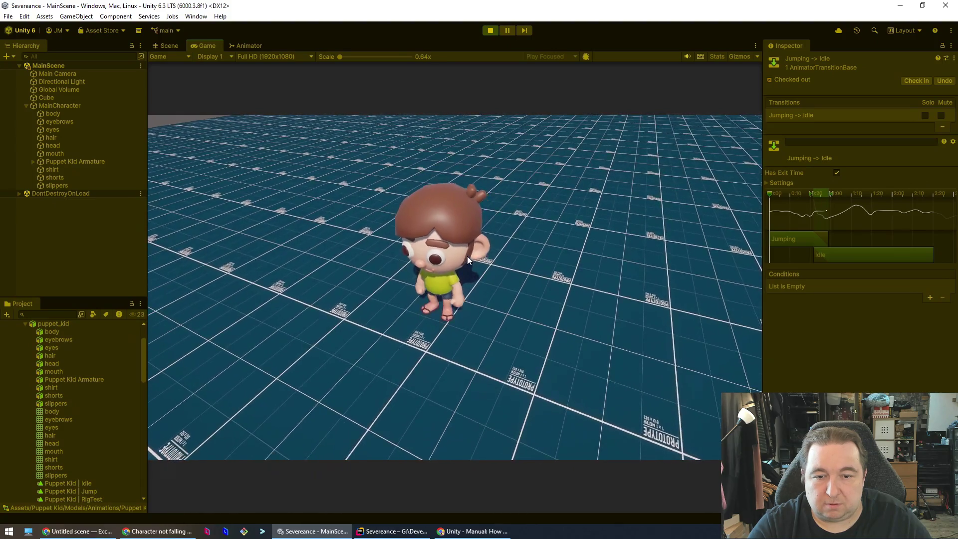
{"action": "key", "text": "space"}
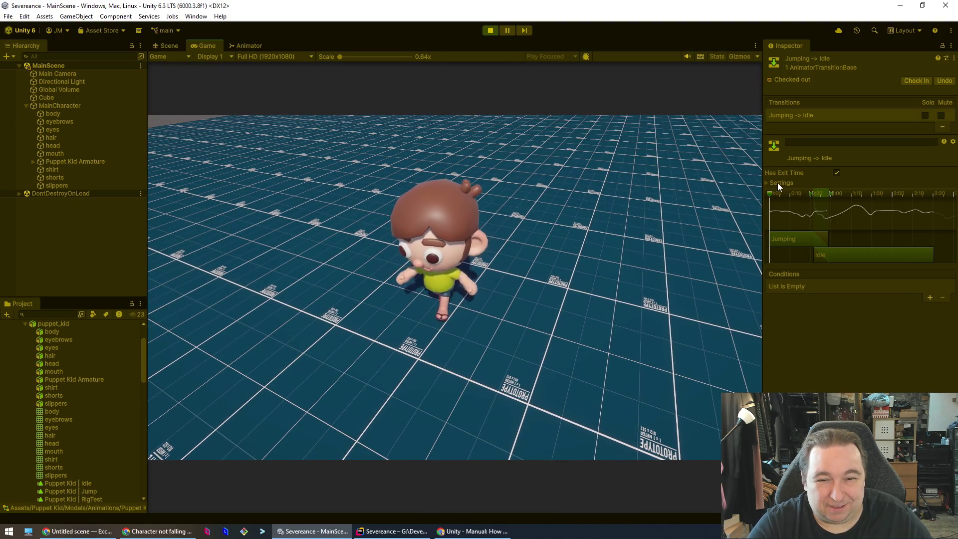
{"action": "left_click", "coordinate": [449, 295]}
{"action": "key", "text": "space"}
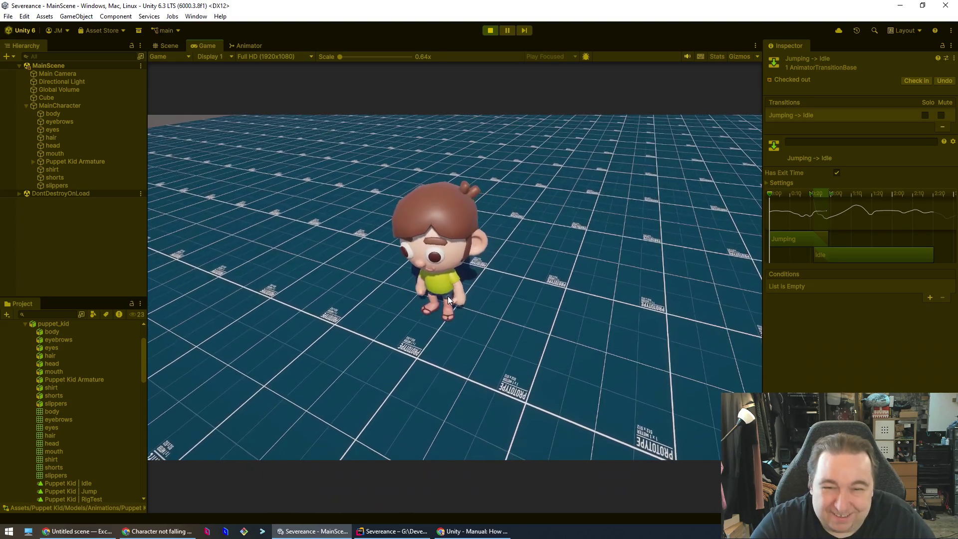
{"action": "left_click", "coordinate": [489, 31]}
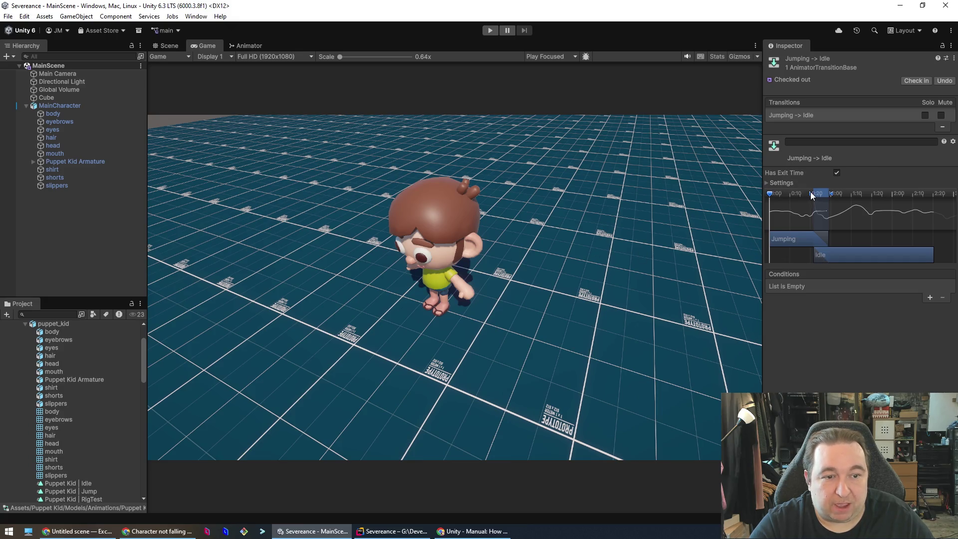
Make the Jumping→Idle blend run from 0:00 to about 0:10, shift Idle earlier, and play.
{"action": "left_click_drag", "start_coordinate": [809, 194], "coordinate": [772, 188]}
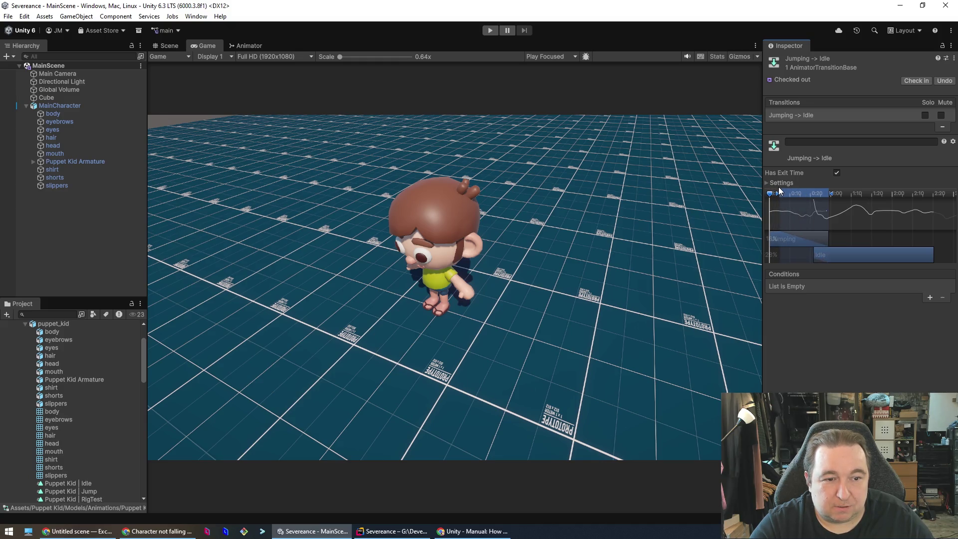
{"action": "left_click_drag", "start_coordinate": [769, 238], "coordinate": [801, 238]}
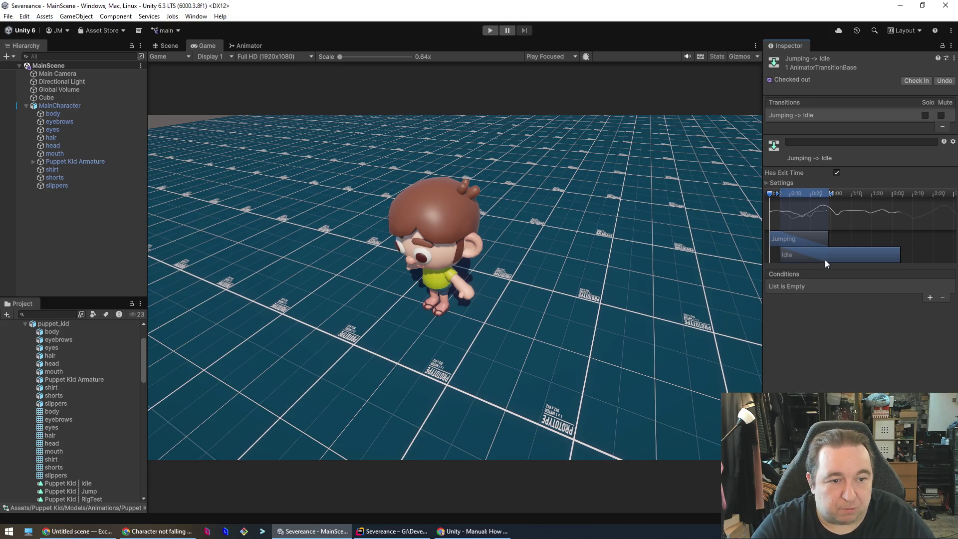
{"action": "left_click_drag", "start_coordinate": [830, 193], "coordinate": [803, 194]}
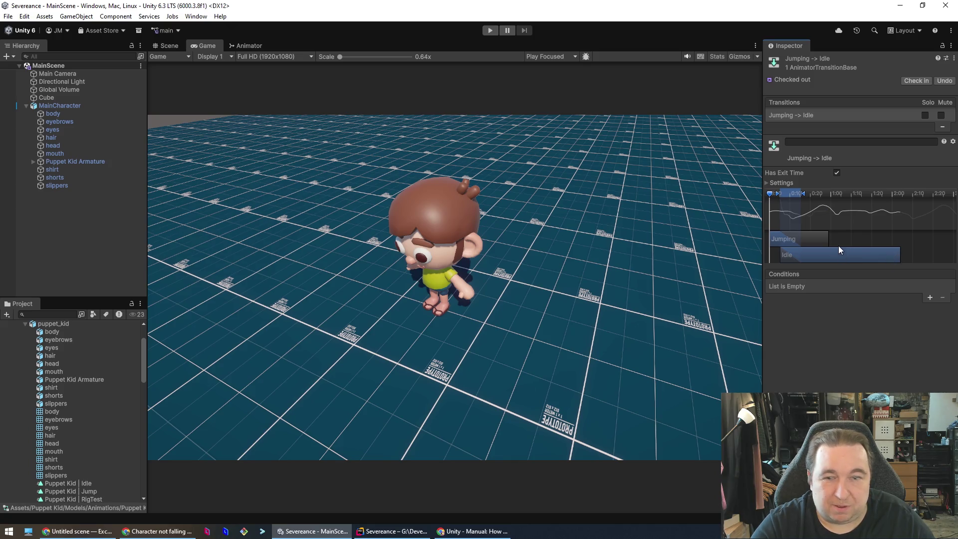
{"action": "left_click", "coordinate": [492, 30]}
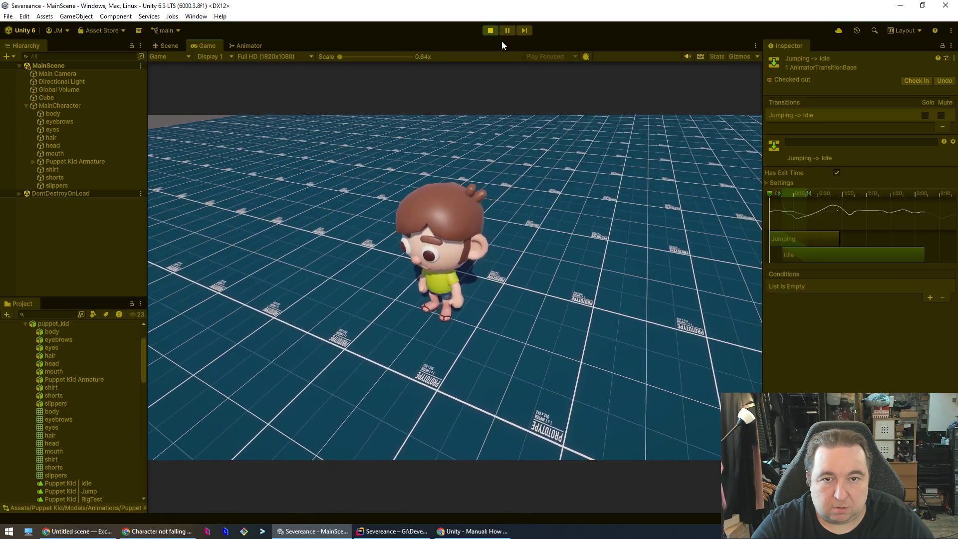
Stop play and fine-tune the Jumping→Idle blend duration and the Idle clip's offset.
{"action": "left_click", "coordinate": [488, 31]}
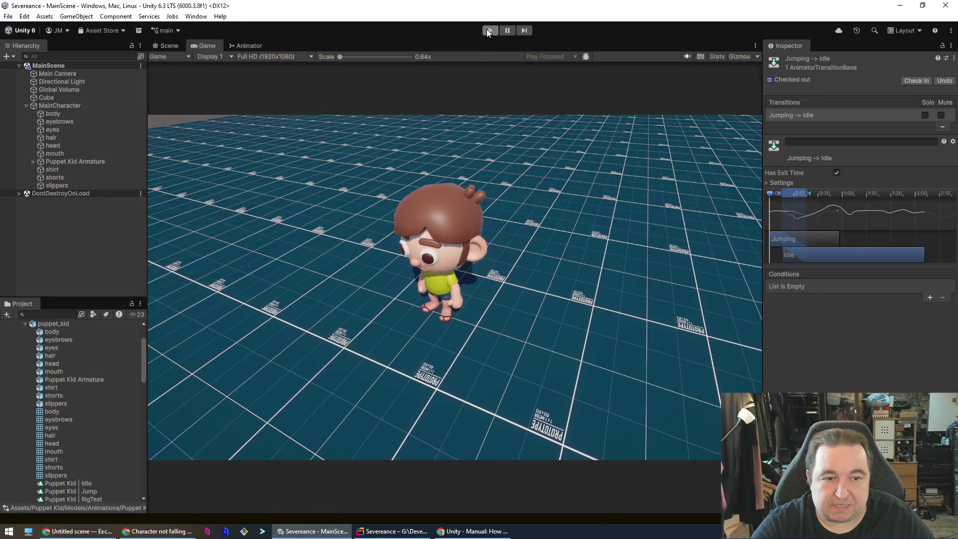
{"action": "mouse_move", "coordinate": [872, 252]}
{"action": "left_mouse_down"}
{"action": "mouse_move", "coordinate": [897, 252]}
{"action": "mouse_move", "coordinate": [859, 254]}
{"action": "mouse_move", "coordinate": [924, 255]}
{"action": "left_mouse_up"}
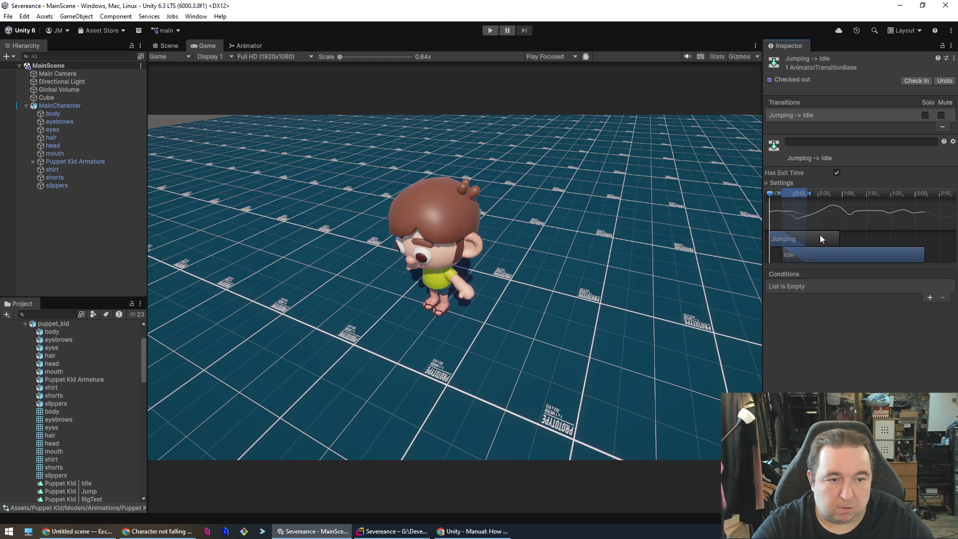
{"action": "mouse_move", "coordinate": [809, 193]}
{"action": "left_mouse_down"}
{"action": "mouse_move", "coordinate": [821, 193]}
{"action": "mouse_move", "coordinate": [799, 194]}
{"action": "mouse_move", "coordinate": [906, 196]}
{"action": "mouse_move", "coordinate": [840, 187]}
{"action": "mouse_move", "coordinate": [924, 185]}
{"action": "mouse_move", "coordinate": [783, 181]}
{"action": "left_mouse_up"}
{"action": "left_click_drag", "start_coordinate": [842, 256], "coordinate": [832, 256]}
{"action": "left_click_drag", "start_coordinate": [783, 194], "coordinate": [792, 193]}
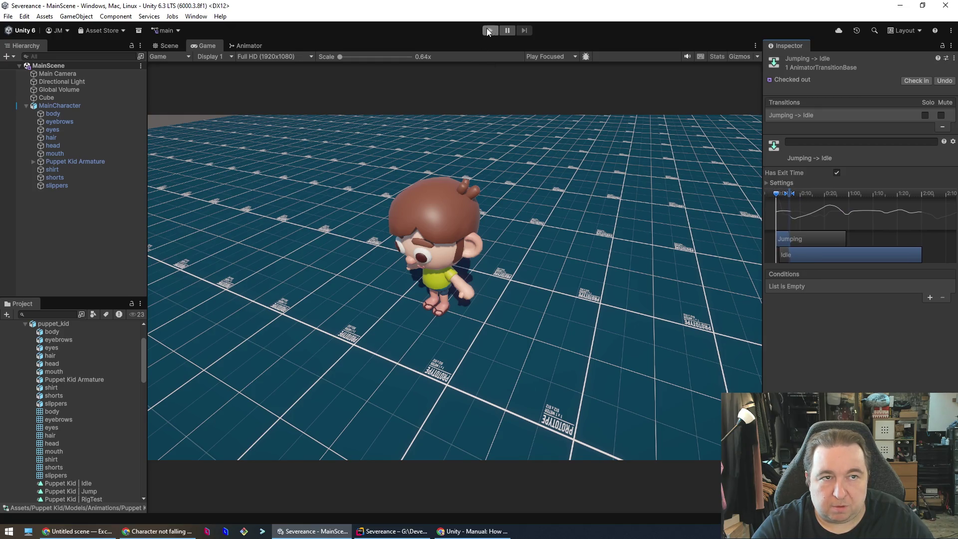
Play-test the adjusted blend, stop, and bring the Animator state graph back.
{"action": "left_click", "coordinate": [489, 31]}
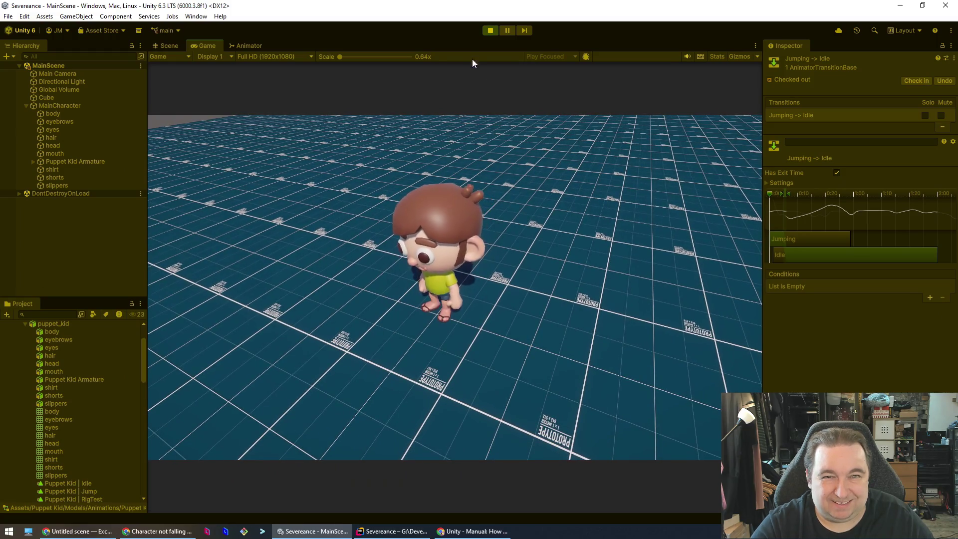
{"action": "left_click", "coordinate": [490, 31]}
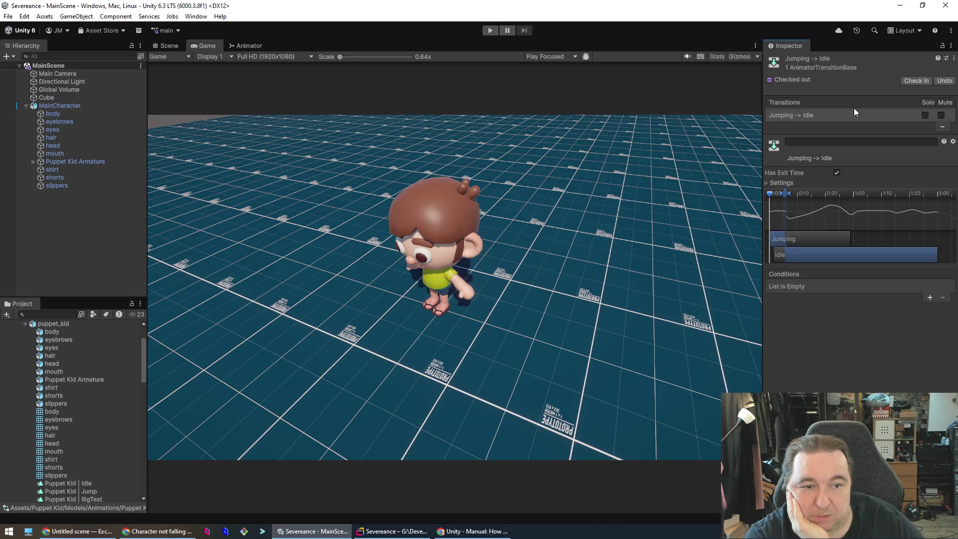
{"action": "left_click", "coordinate": [245, 45]}
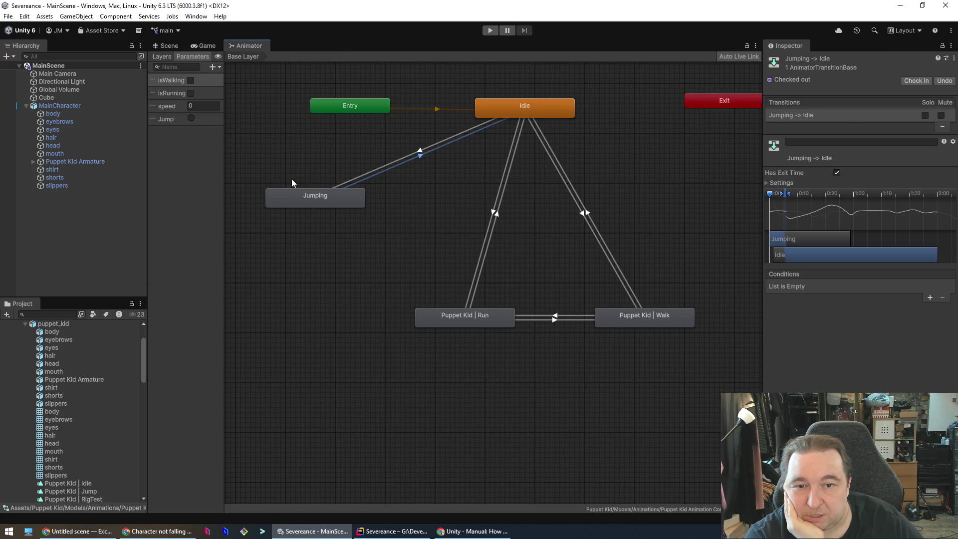
Shorten the Idle→Jumping blend to about 0:10, delay the Jumping clip slightly, and play.
{"action": "left_click", "coordinate": [420, 153]}
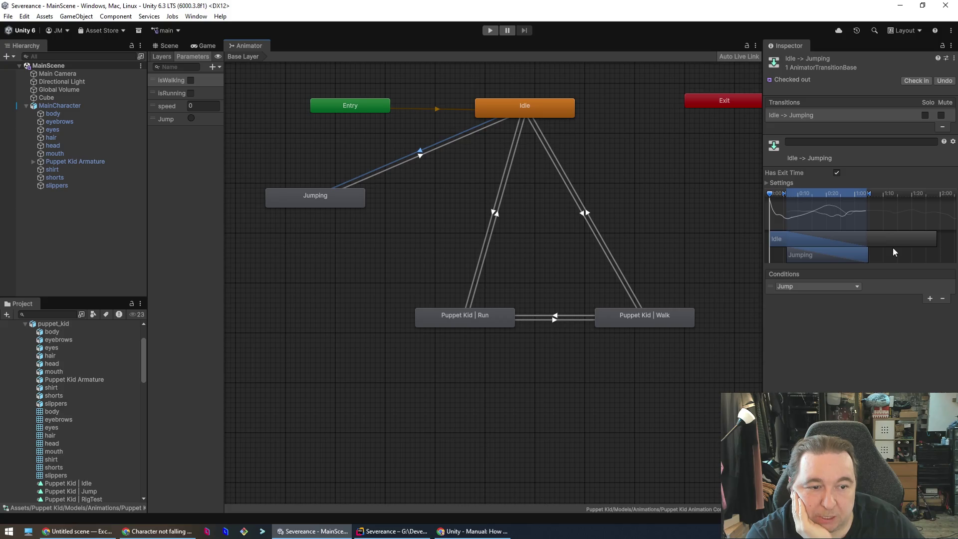
{"action": "left_click_drag", "start_coordinate": [869, 196], "coordinate": [813, 195]}
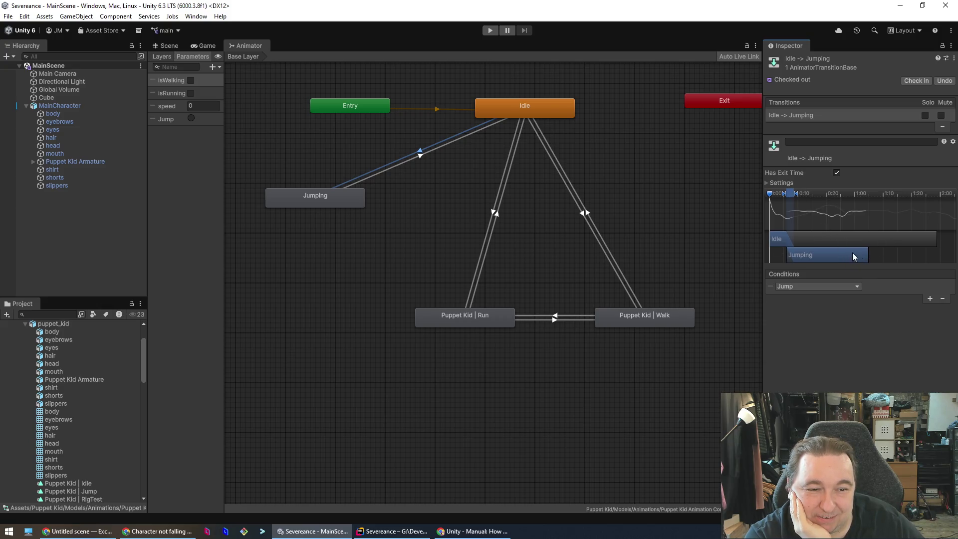
{"action": "left_click_drag", "start_coordinate": [841, 254], "coordinate": [841, 253]}
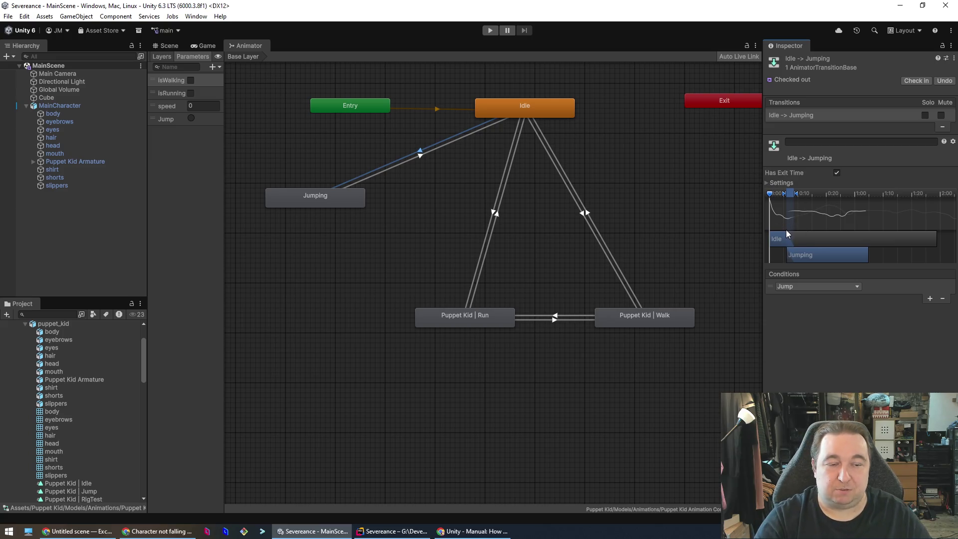
{"action": "left_click", "coordinate": [495, 33]}
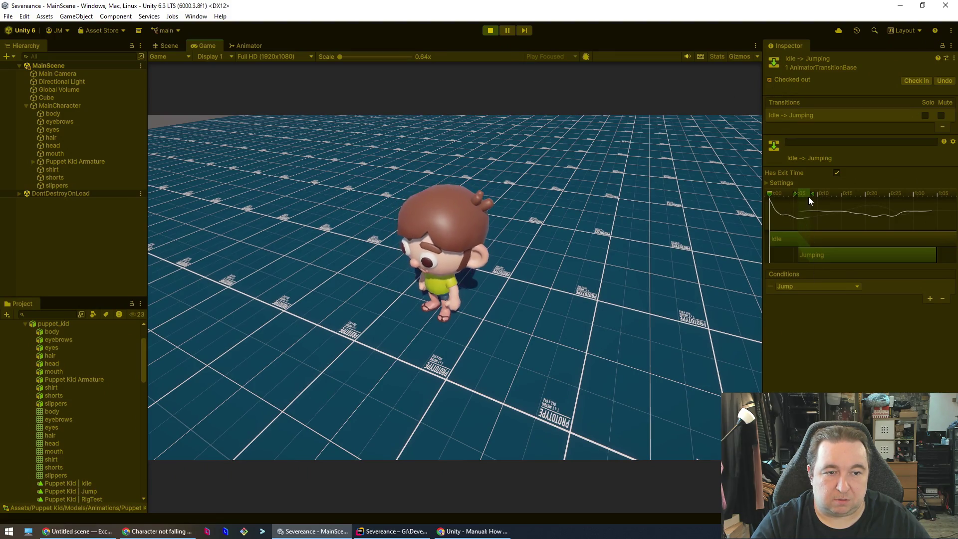
Move the Jumping clip's start in the Idle→Jumping blend and steer the character with D, A, S.
{"action": "mouse_move", "coordinate": [795, 192]}
{"action": "left_mouse_down"}
{"action": "mouse_move", "coordinate": [775, 199]}
{"action": "mouse_move", "coordinate": [920, 192]}
{"action": "left_mouse_up"}
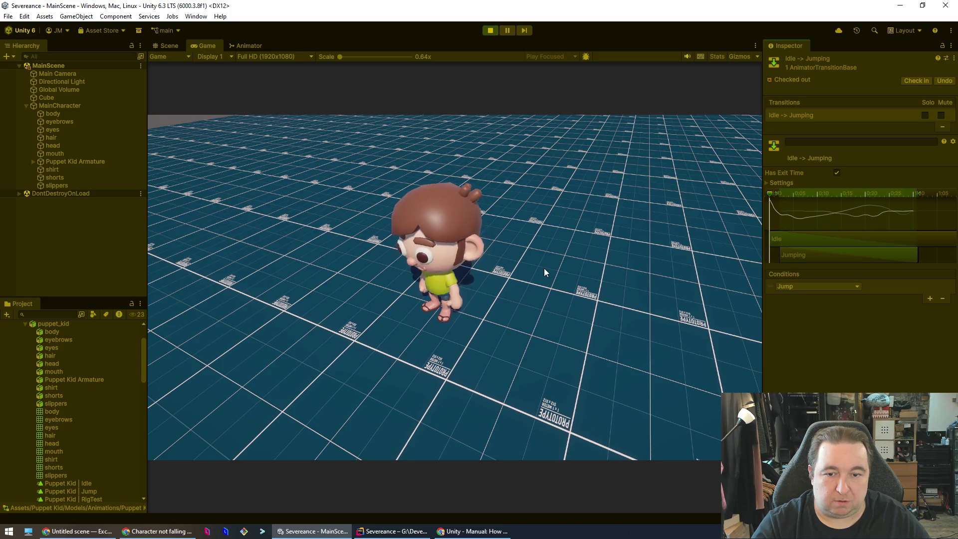
{"action": "key", "text": "d"}
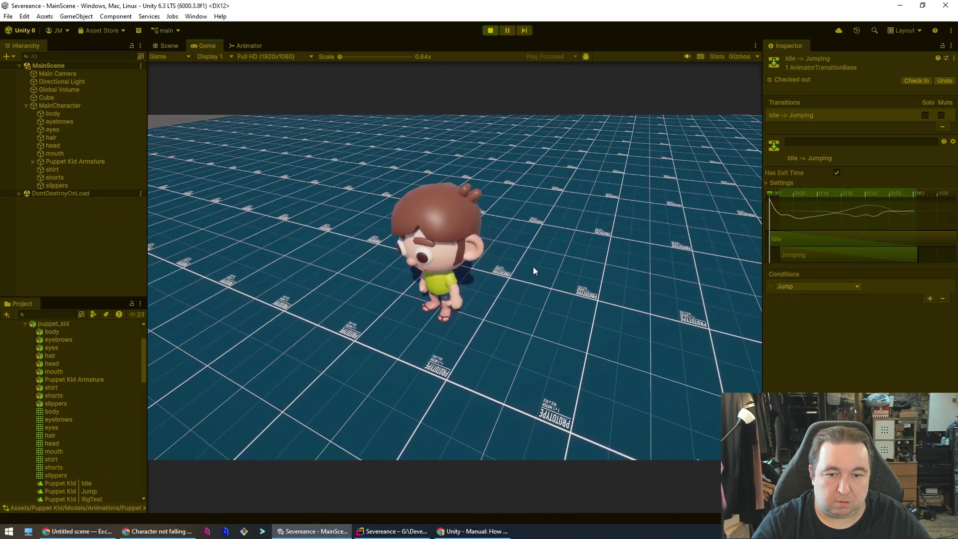
{"action": "key", "text": "a"}
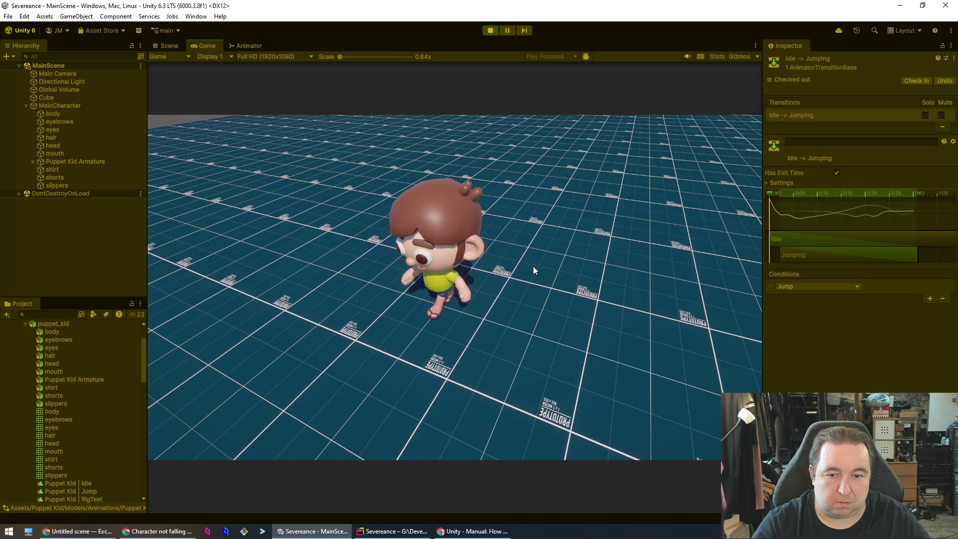
{"action": "key", "text": "s"}
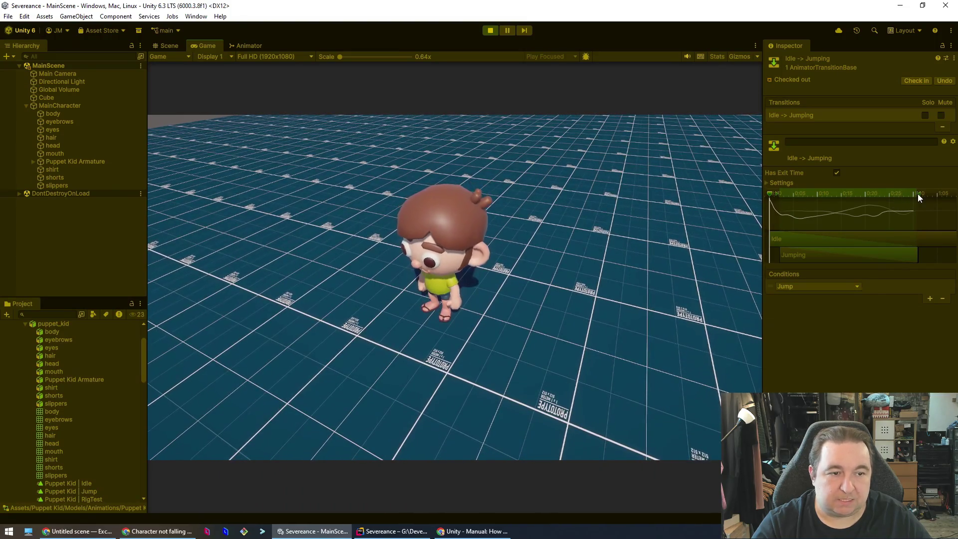
Turn off Has Exit Time on Idle→Jumping, test walking, and show the Animator graph.
{"action": "left_click_drag", "start_coordinate": [918, 194], "coordinate": [785, 202]}
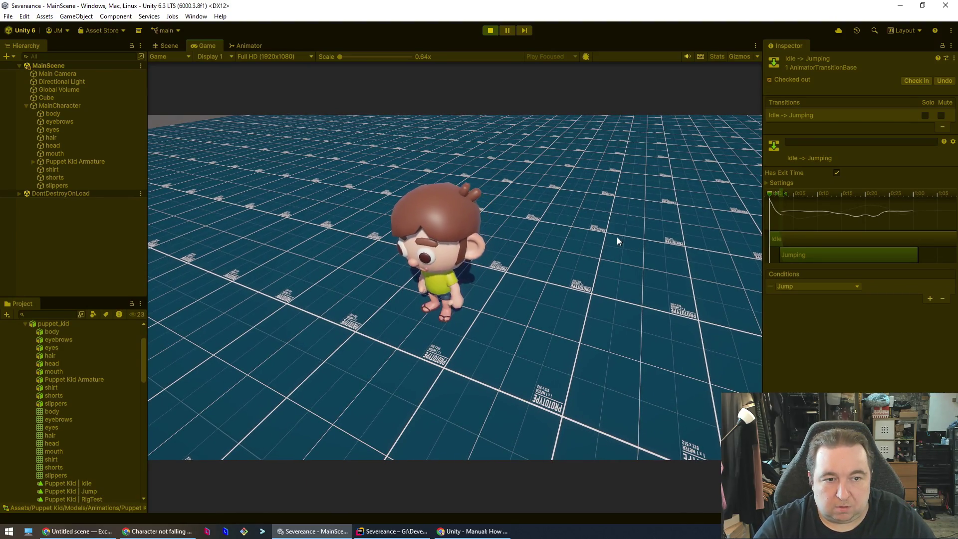
{"action": "left_click", "coordinate": [837, 172]}
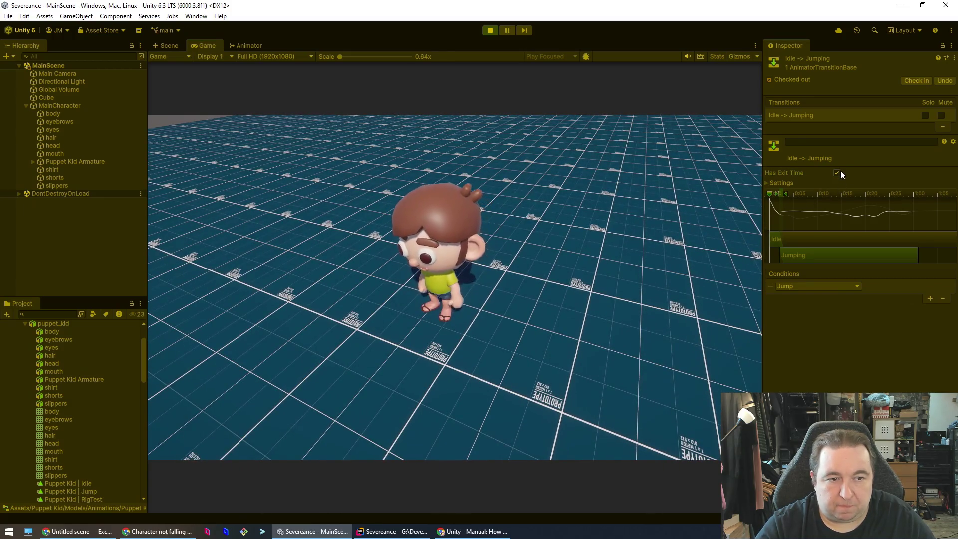
{"action": "key", "text": "s"}
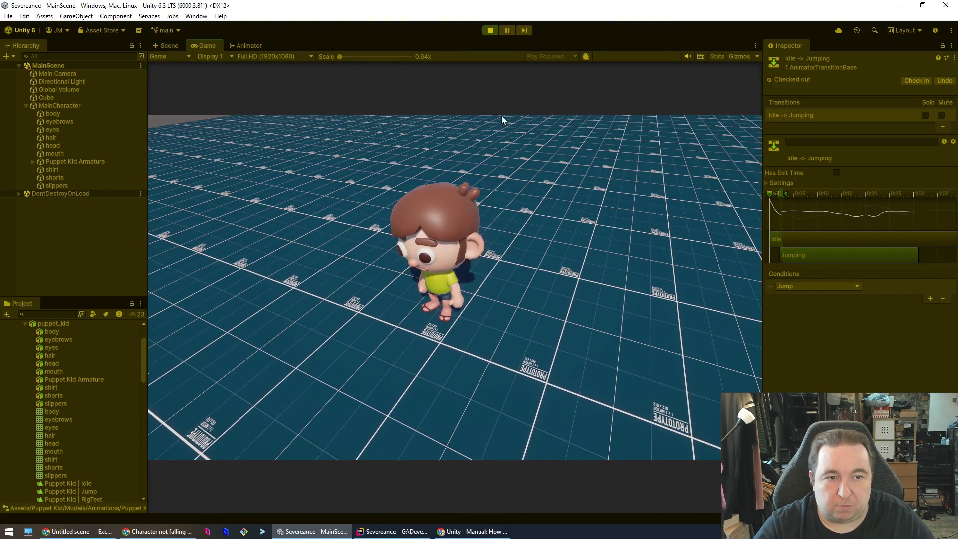
{"action": "left_click", "coordinate": [257, 46]}
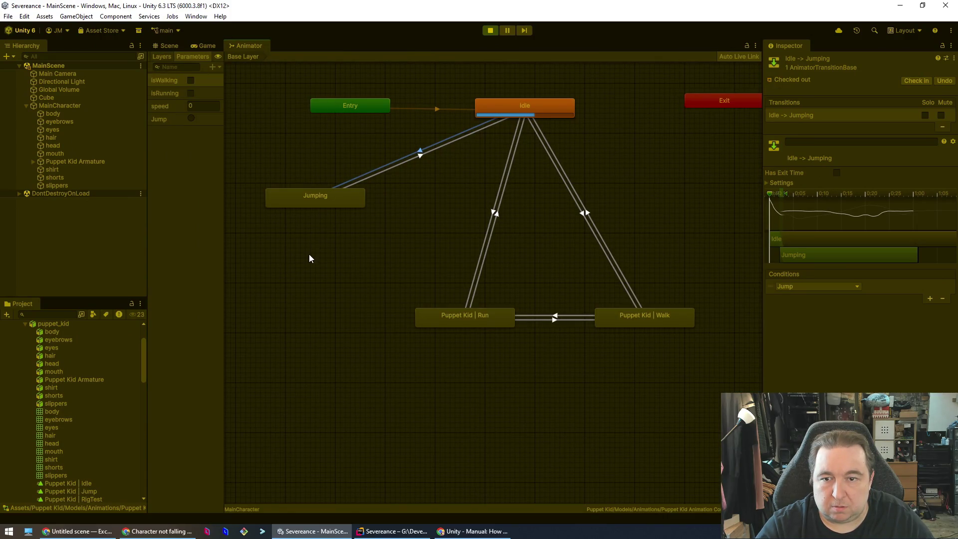
Close the docked Animator tab so Animator runs as a separate floating window.
{"action": "right_click", "coordinate": [251, 48]}
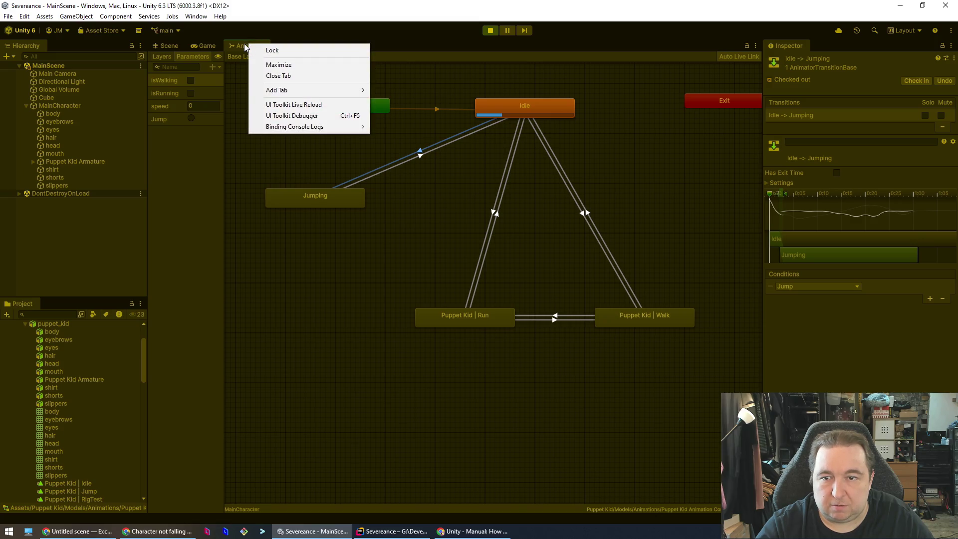
{"action": "mouse_move", "coordinate": [277, 92]}
{"action": "right_click", "coordinate": [240, 45]}
{"action": "right_click", "coordinate": [238, 45]}
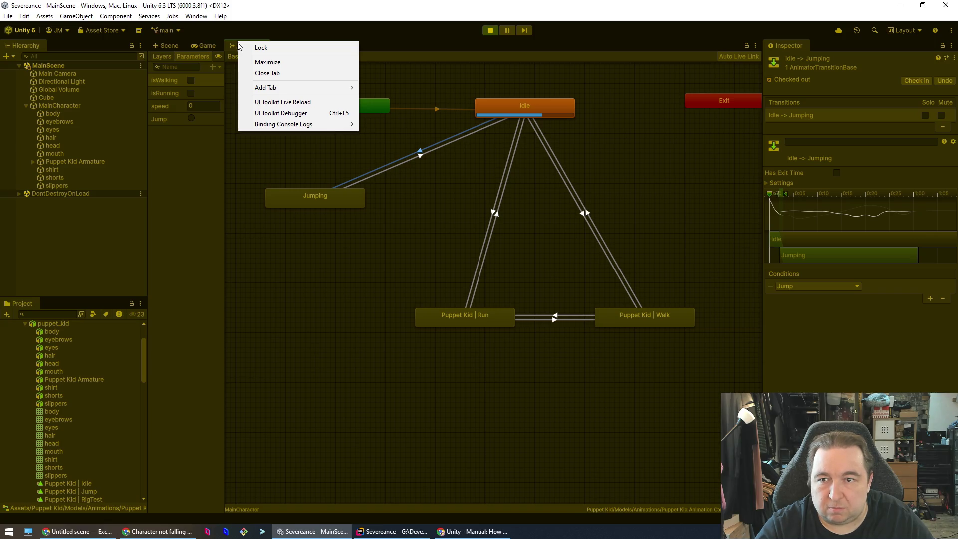
{"action": "left_click", "coordinate": [267, 73]}
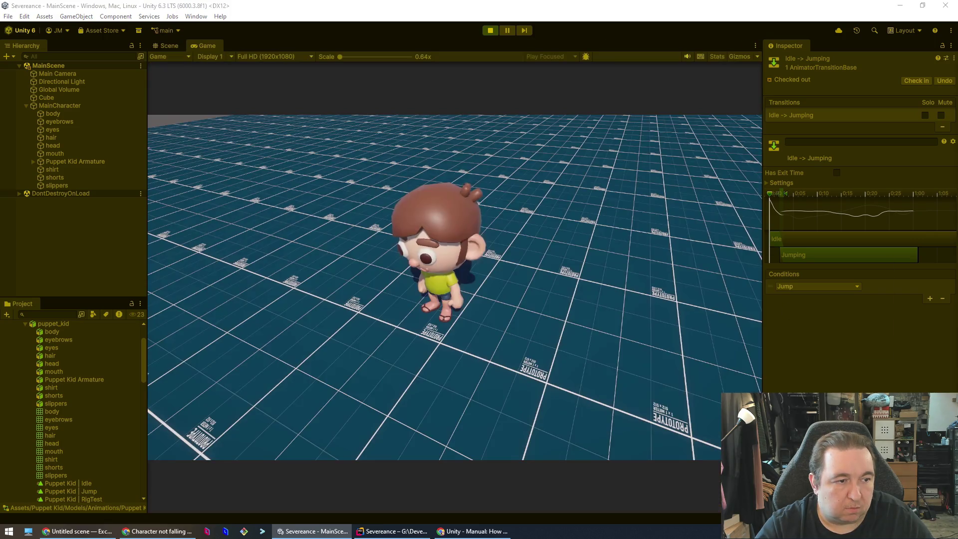
{"action": "key", "text": "w"}
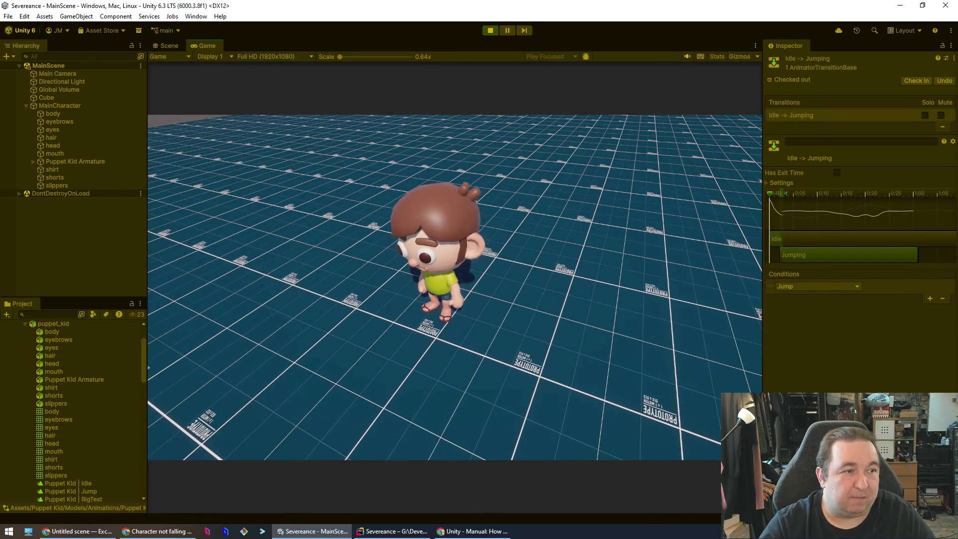
Shrink the editor and place it beside the floating Animator window, testing a jump.
{"action": "left_click_drag", "start_coordinate": [778, 44], "coordinate": [753, 36]}
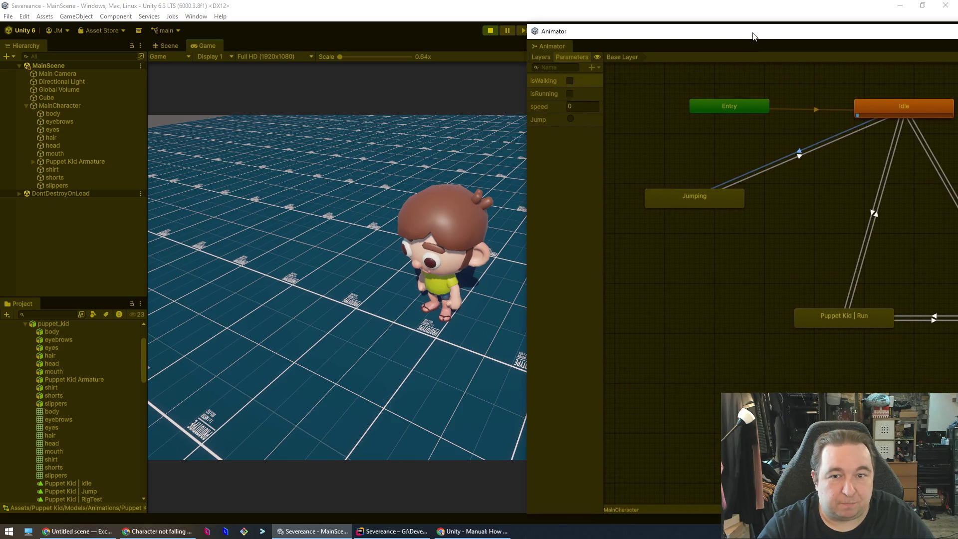
{"action": "left_click", "coordinate": [775, 127]}
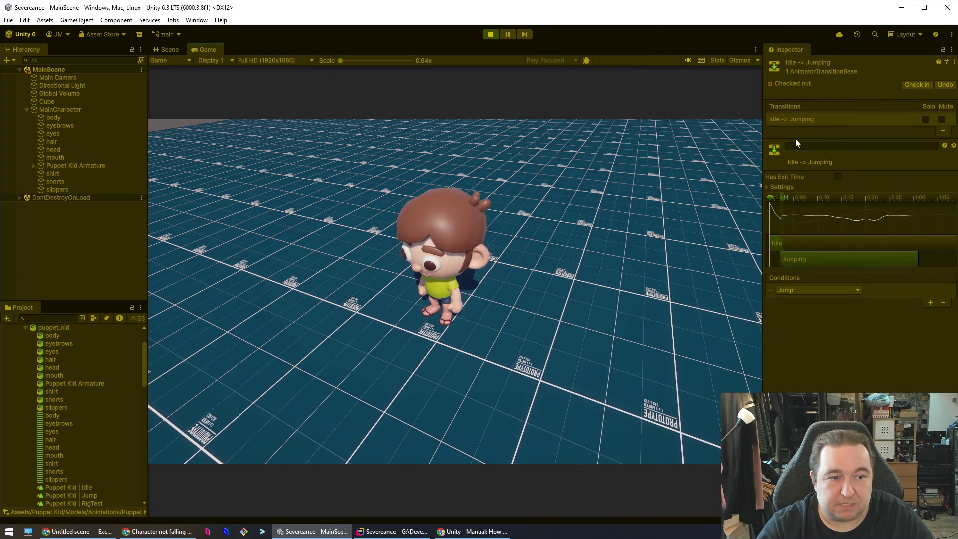
{"action": "left_click_drag", "start_coordinate": [292, 1], "coordinate": [292, 17]}
{"action": "left_click_drag", "start_coordinate": [1, 153], "coordinate": [437, 152]}
{"action": "left_click_drag", "start_coordinate": [668, 24], "coordinate": [200, 8]}
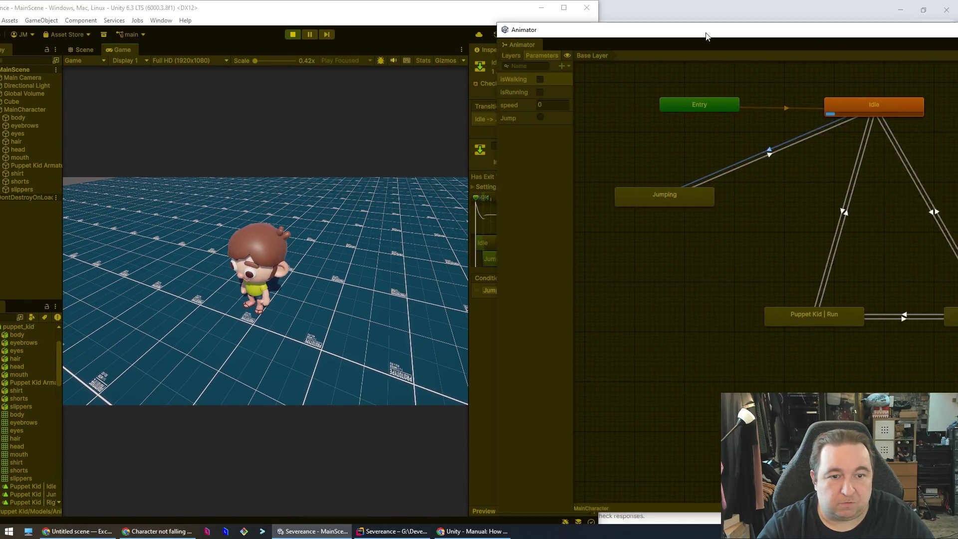
{"action": "left_click_drag", "start_coordinate": [684, 30], "coordinate": [550, 38]}
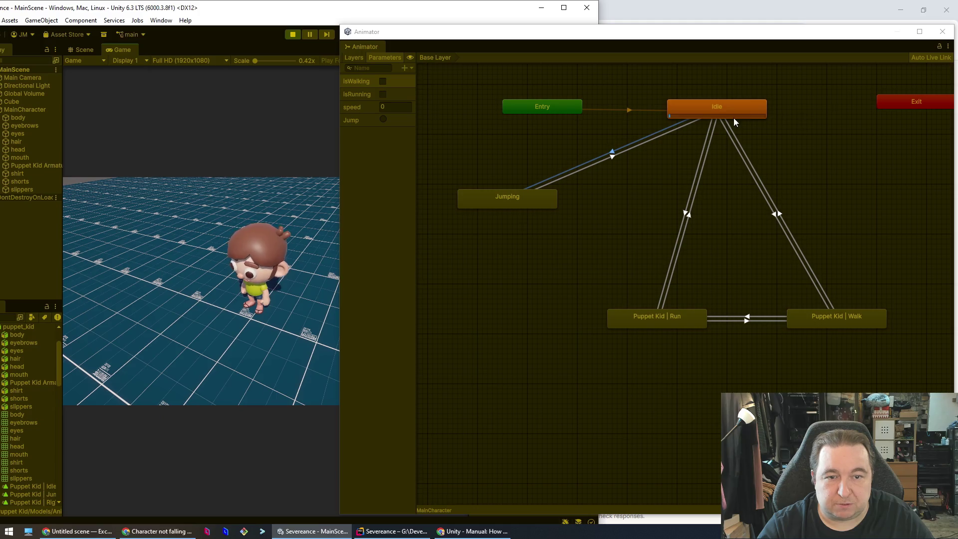
{"action": "key", "text": "space"}
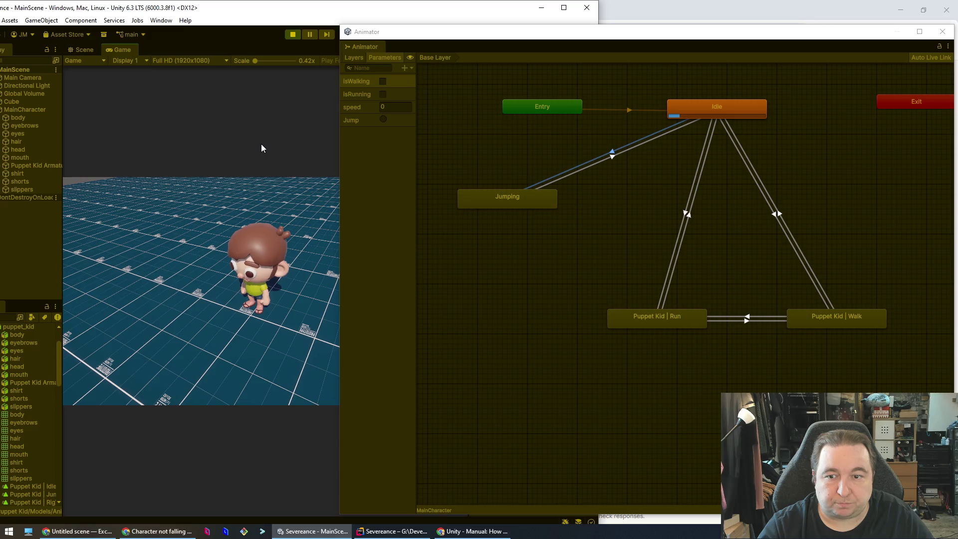
{"action": "mouse_move", "coordinate": [394, 31]}
{"action": "left_mouse_down"}
{"action": "mouse_move", "coordinate": [638, 26]}
{"action": "mouse_move", "coordinate": [627, 25]}
{"action": "left_mouse_up"}
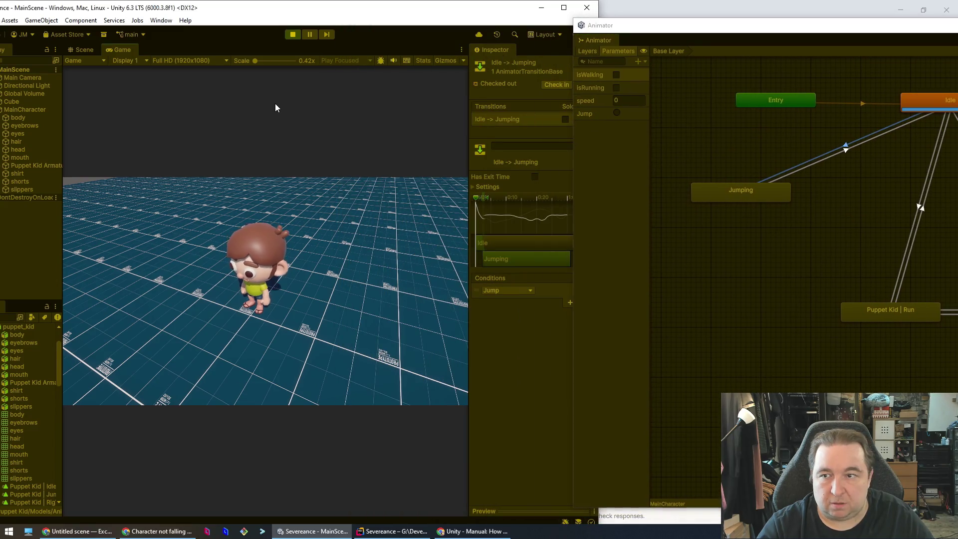
{"action": "left_click_drag", "start_coordinate": [154, 7], "coordinate": [191, 7]}
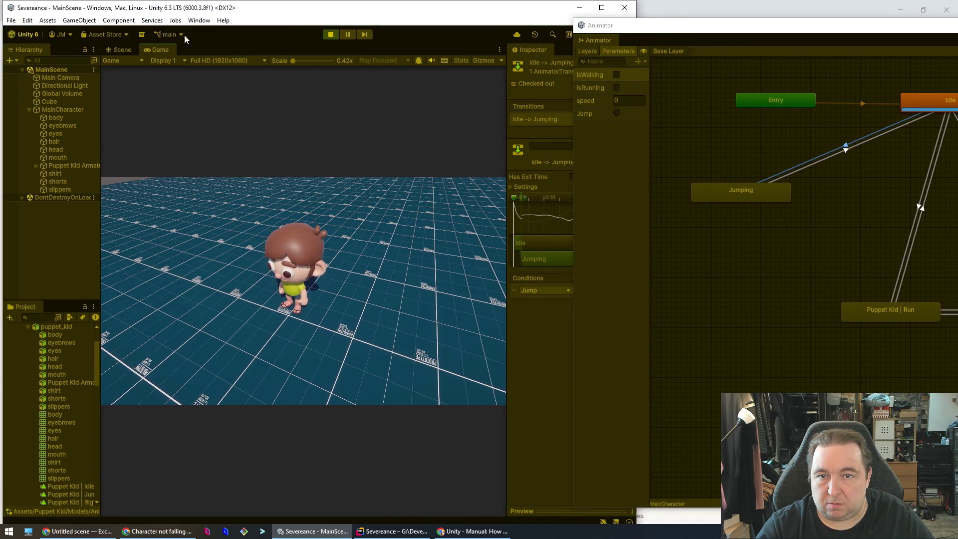
Jump repeatedly while inspecting the Jumping→Idle and Idle→Jumping transitions, moving the editor left.
{"action": "left_click", "coordinate": [843, 151]}
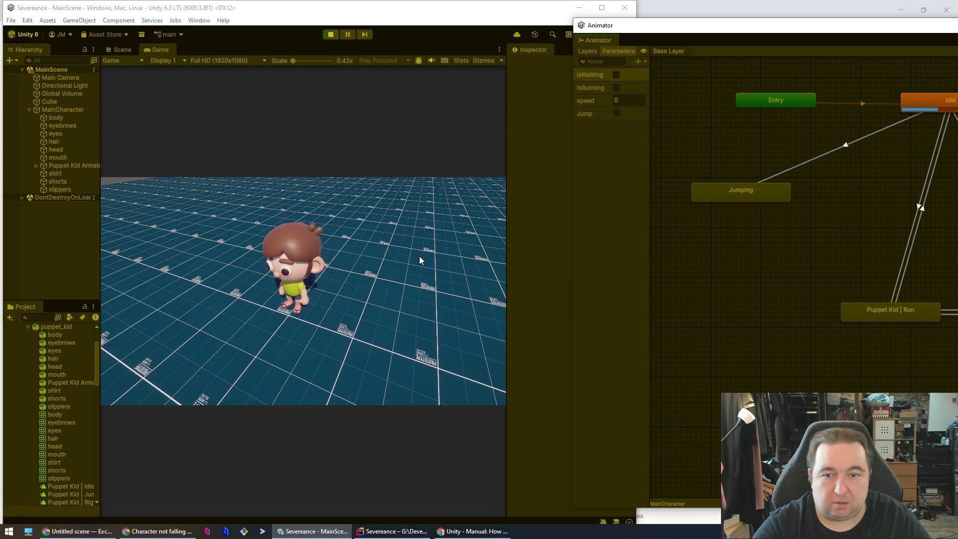
{"action": "left_click", "coordinate": [347, 229]}
{"action": "key", "text": "space"}
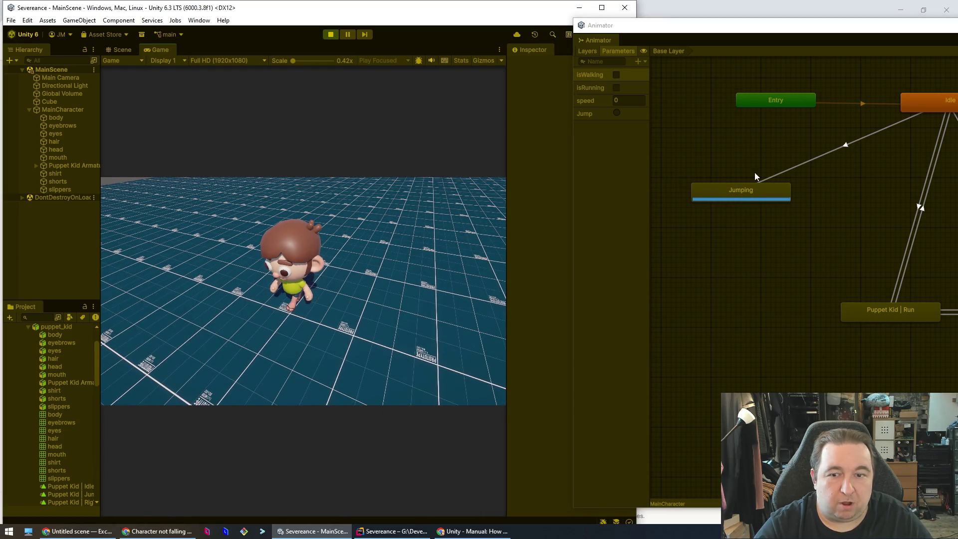
{"action": "key", "text": "space"}
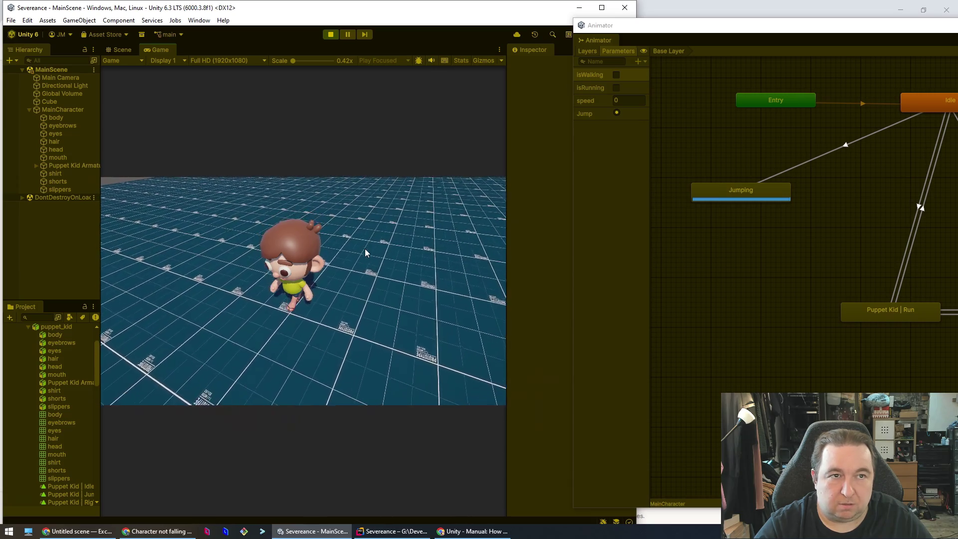
{"action": "left_click", "coordinate": [843, 147]}
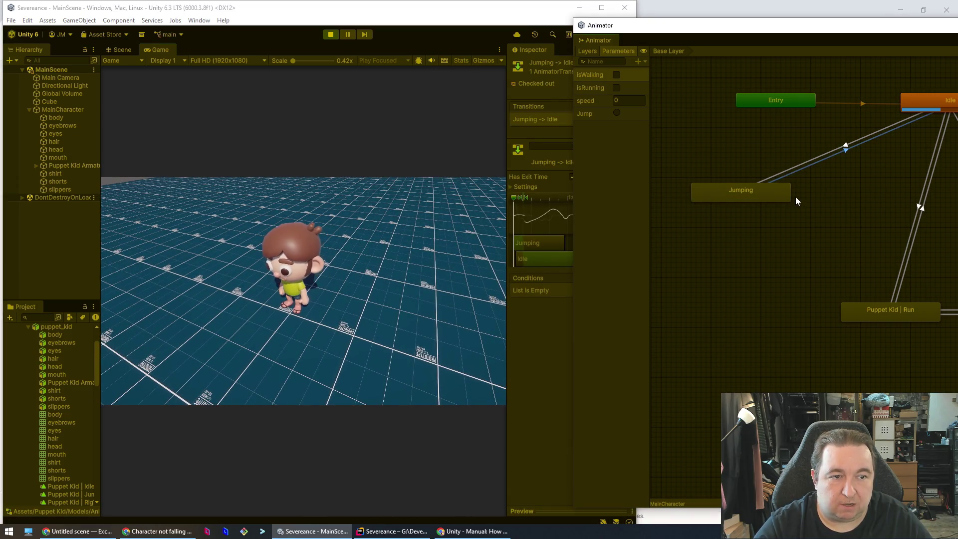
{"action": "left_click", "coordinate": [848, 145]}
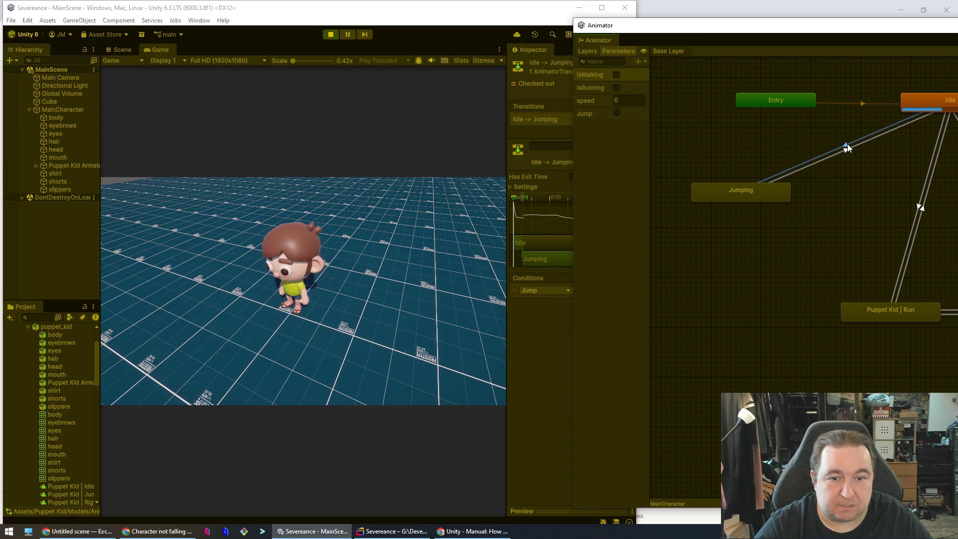
{"action": "left_click", "coordinate": [551, 355]}
{"action": "left_click_drag", "start_coordinate": [549, 7], "coordinate": [459, 13]}
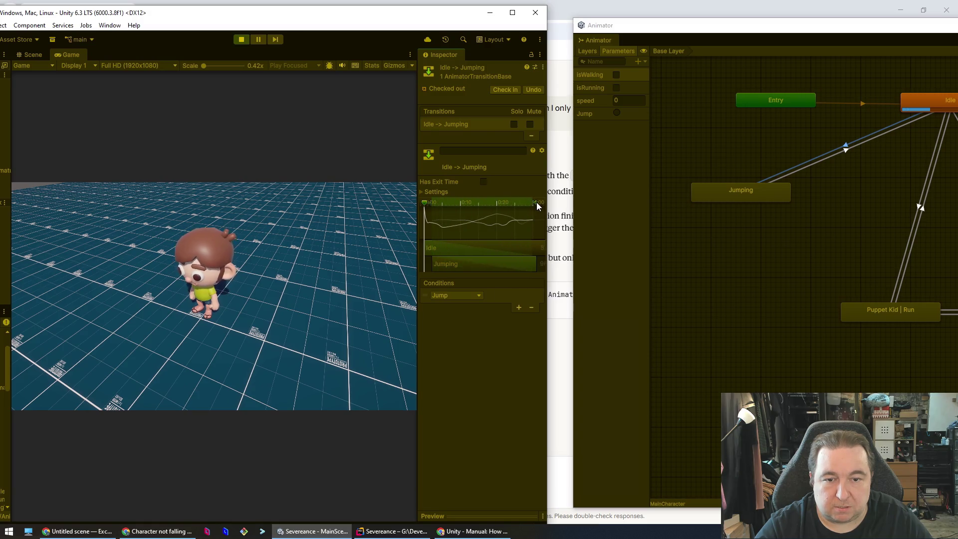
{"action": "key", "text": "space"}
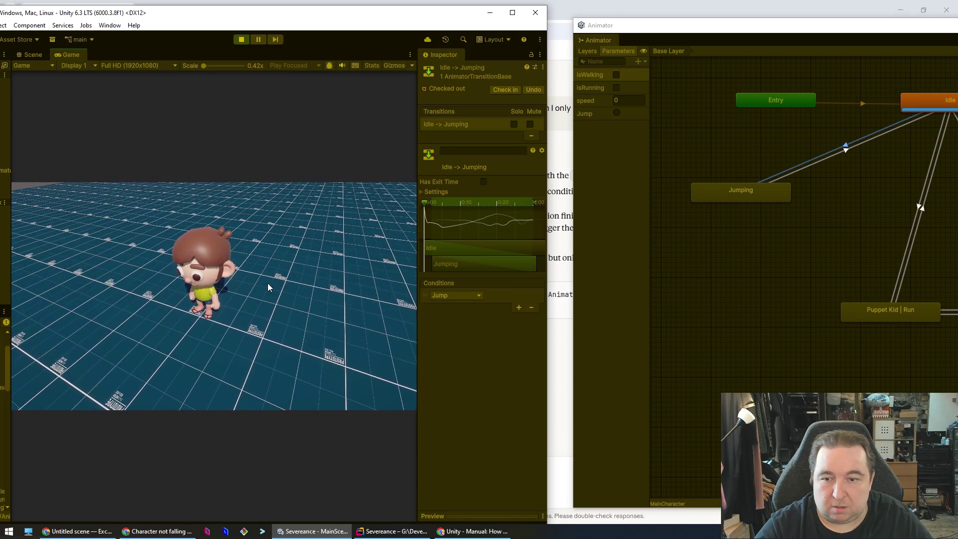
{"action": "key", "text": "space"}
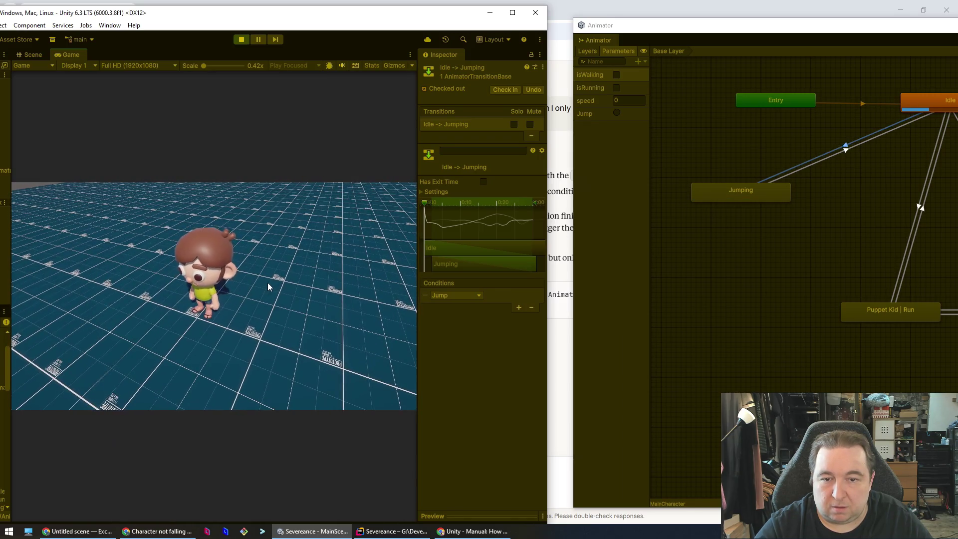
Shorten the Idle→Jumping blend to about 0:22 and test it with two jumps.
{"action": "left_click_drag", "start_coordinate": [535, 203], "coordinate": [517, 203]}
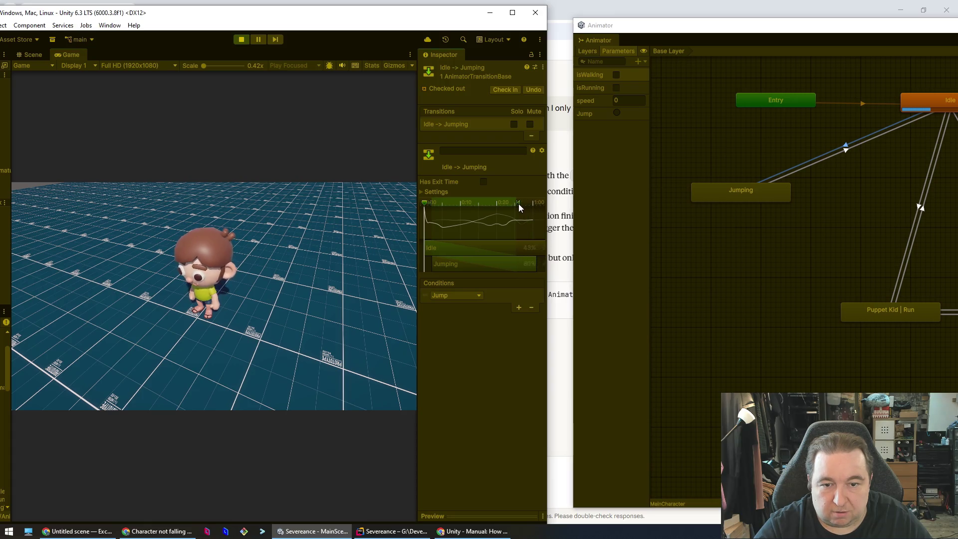
{"action": "left_click", "coordinate": [268, 295]}
{"action": "key", "text": "space"}
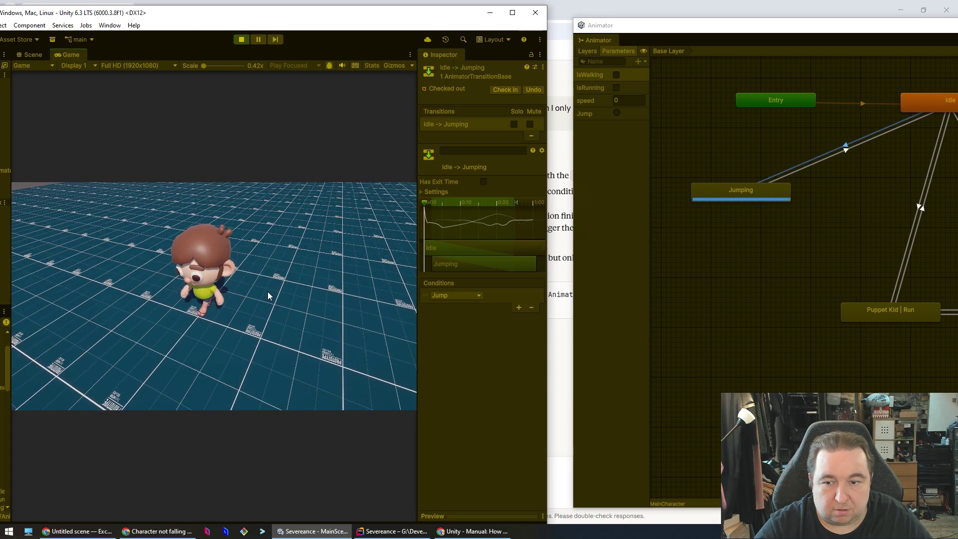
{"action": "key", "text": "space"}
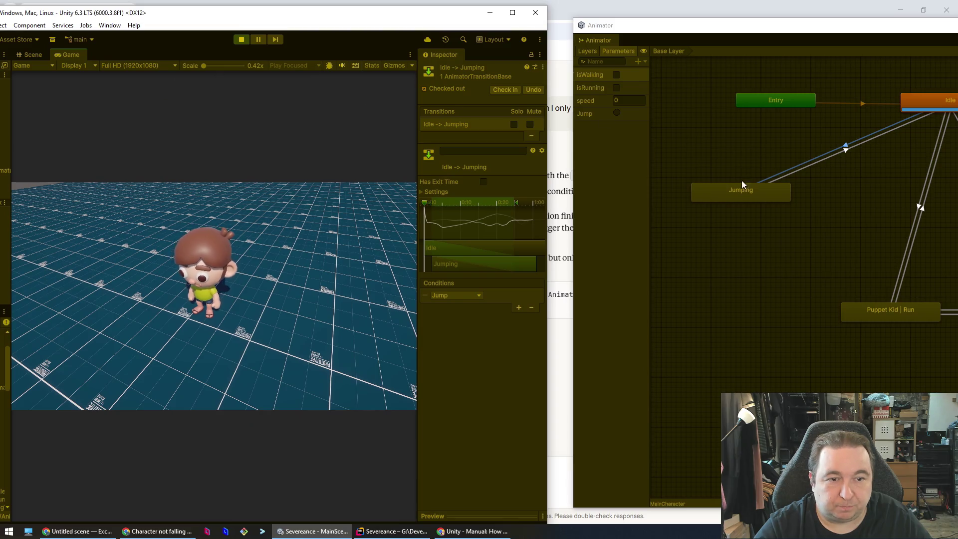
Lengthen the Jumping→Idle blend and test it with a jump.
{"action": "left_click", "coordinate": [747, 193]}
{"action": "left_click", "coordinate": [830, 162]}
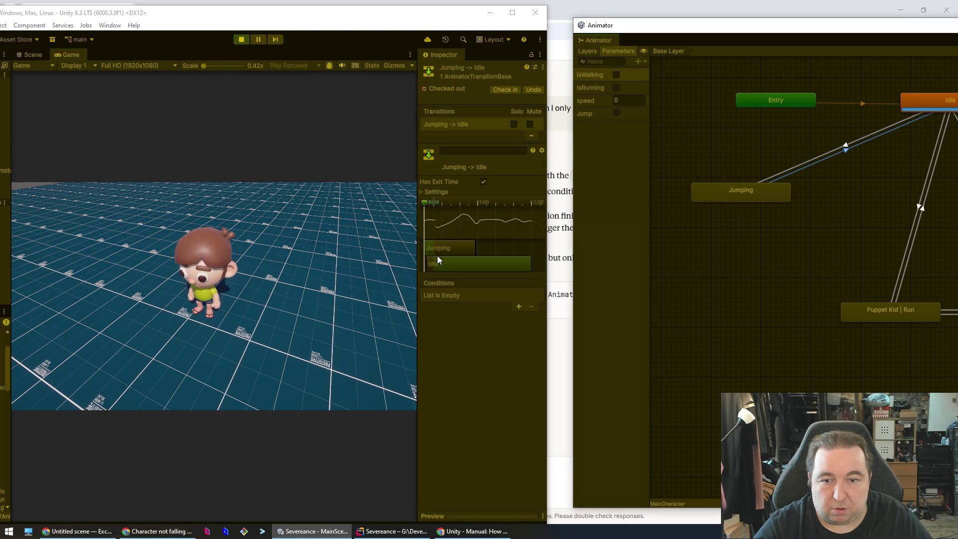
{"action": "left_click_drag", "start_coordinate": [439, 201], "coordinate": [479, 206]}
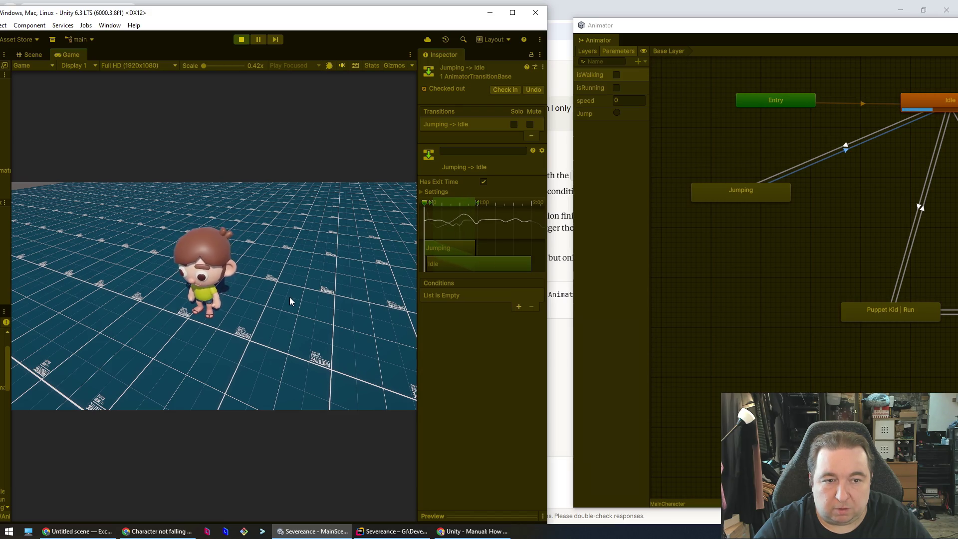
{"action": "key", "text": "space"}
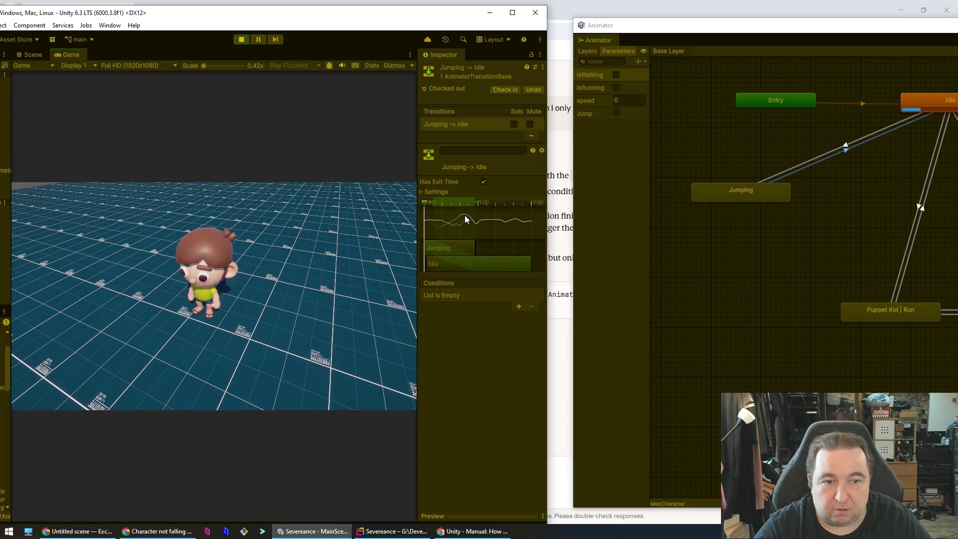
Compare both transitions and shift the Idle clip later in the Jumping→Idle blend.
{"action": "left_click", "coordinate": [845, 147]}
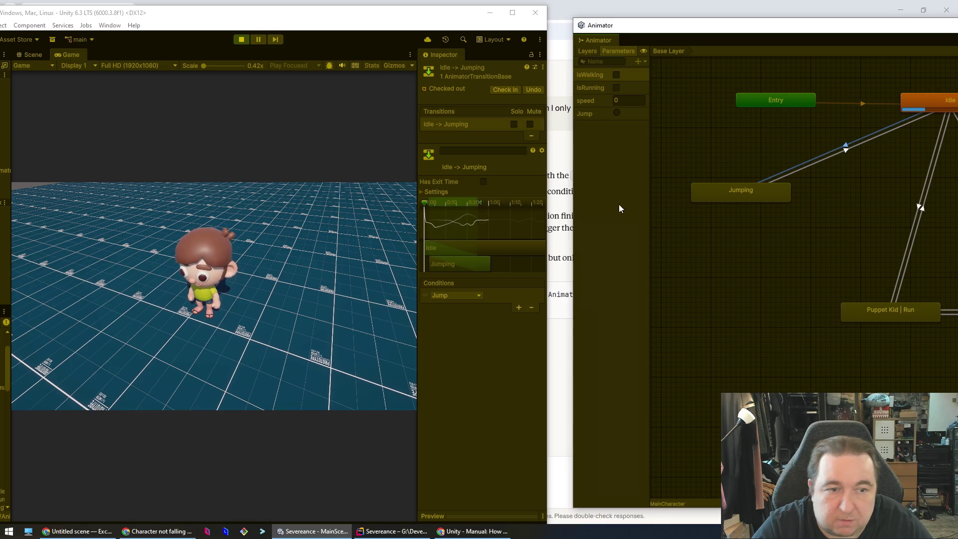
{"action": "left_click", "coordinate": [846, 149]}
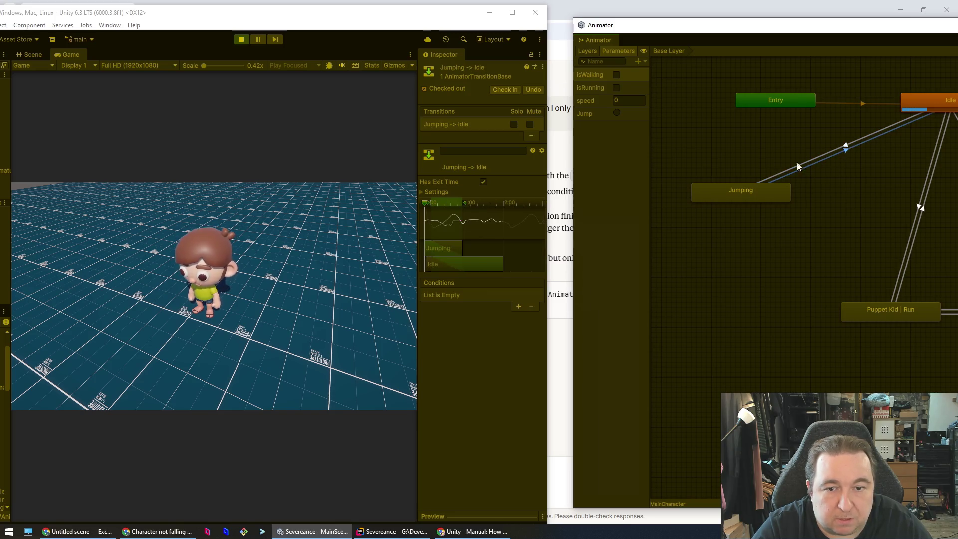
{"action": "mouse_move", "coordinate": [465, 203]}
{"action": "left_mouse_down"}
{"action": "mouse_move", "coordinate": [442, 205]}
{"action": "mouse_move", "coordinate": [463, 202]}
{"action": "left_mouse_up"}
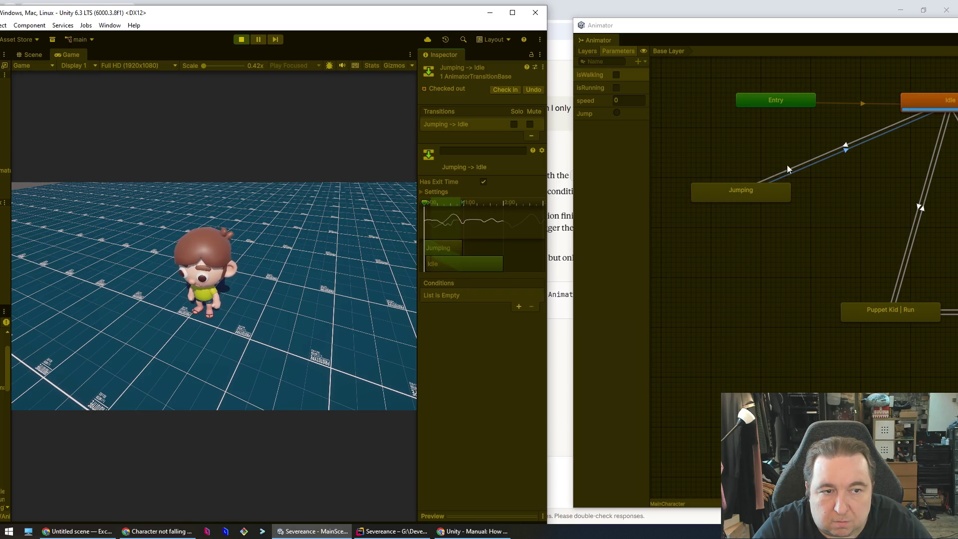
{"action": "left_click", "coordinate": [845, 148]}
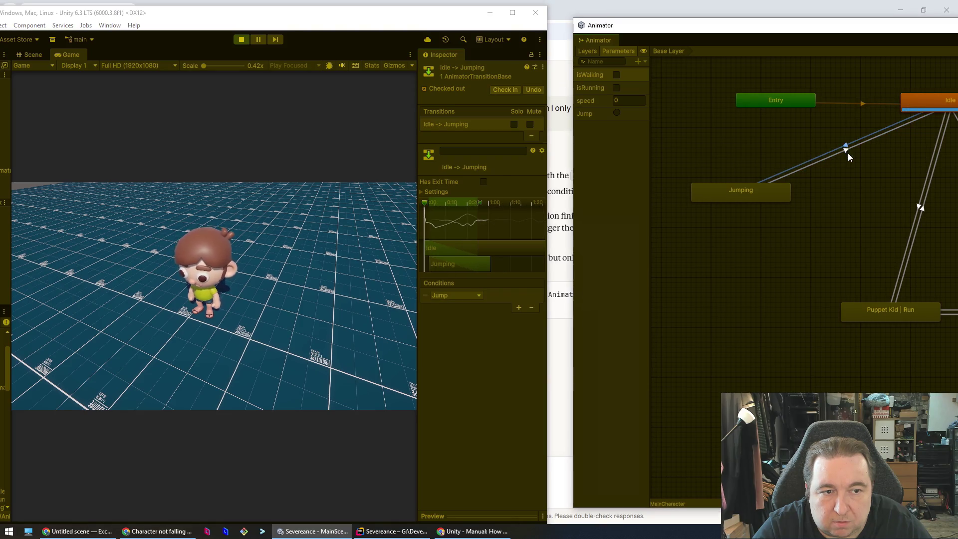
{"action": "left_click", "coordinate": [847, 151]}
{"action": "left_click_drag", "start_coordinate": [453, 264], "coordinate": [460, 264]}
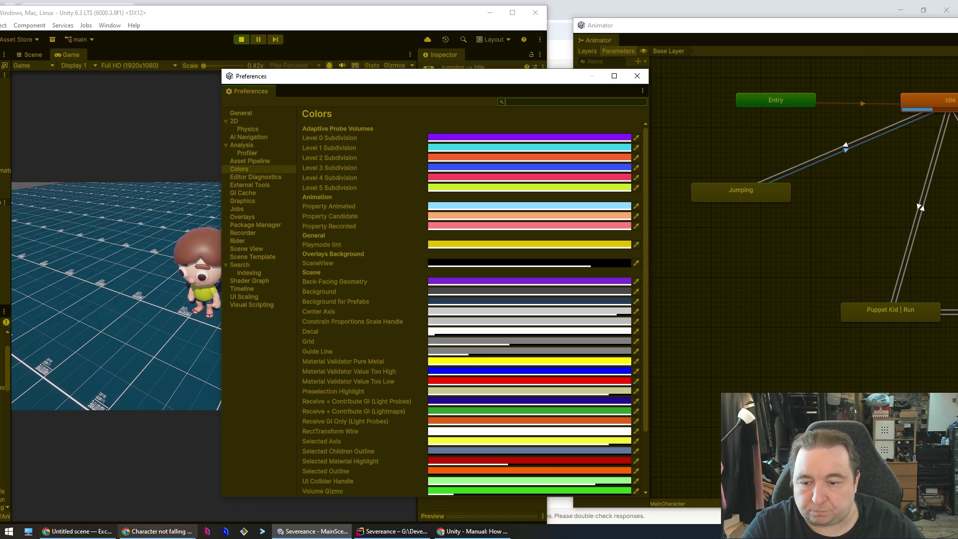
Ask Claude how to disable the play mode tint, get the white Playmode tint answer, and minimize Chrome.
{"action": "left_click", "coordinate": [157, 531]}
{"action": "type", "text": "Ca"}
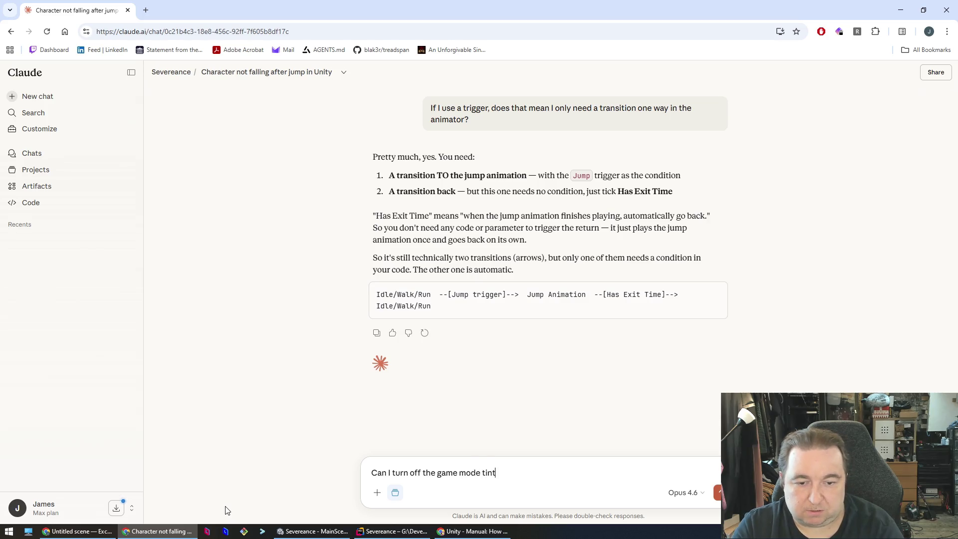
{"action": "key", "text": "Return"}
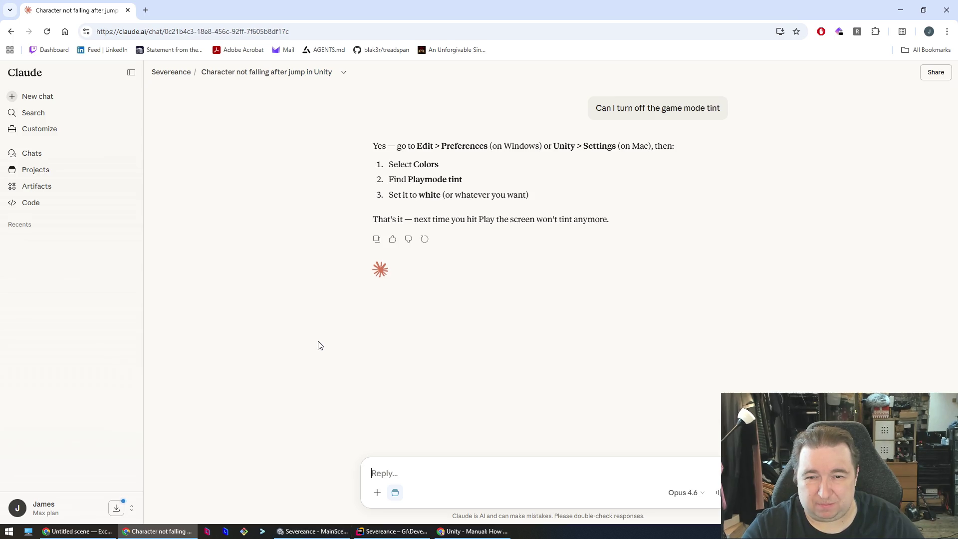
{"action": "left_click", "coordinate": [901, 10]}
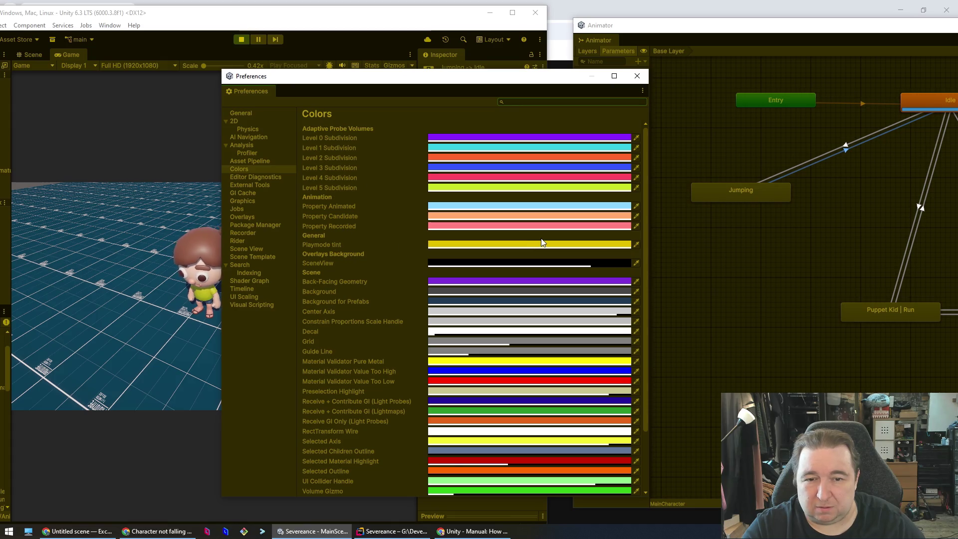
Change the Playmode tint swatch in Preferences > Colors to white, then close the picker and Preferences.
{"action": "left_click", "coordinate": [637, 244]}
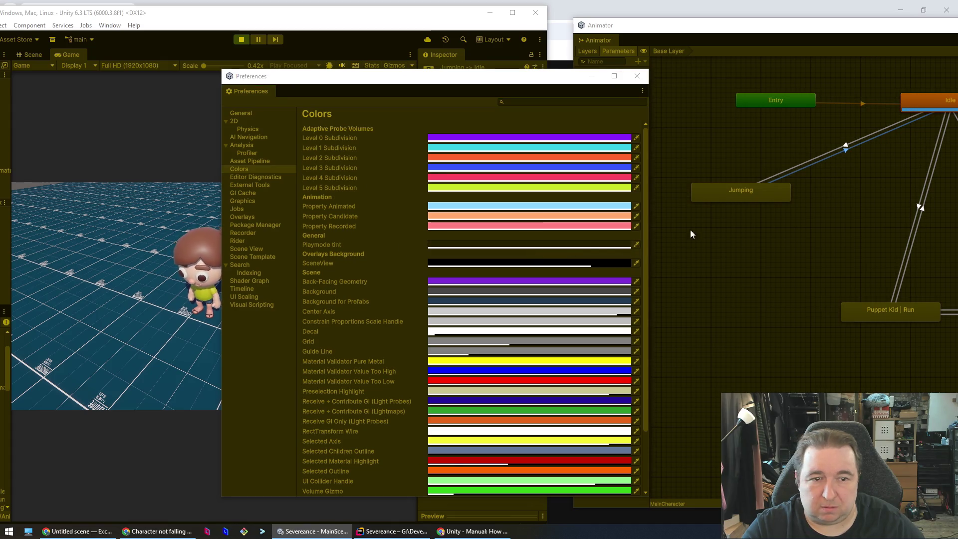
{"action": "left_click", "coordinate": [634, 244]}
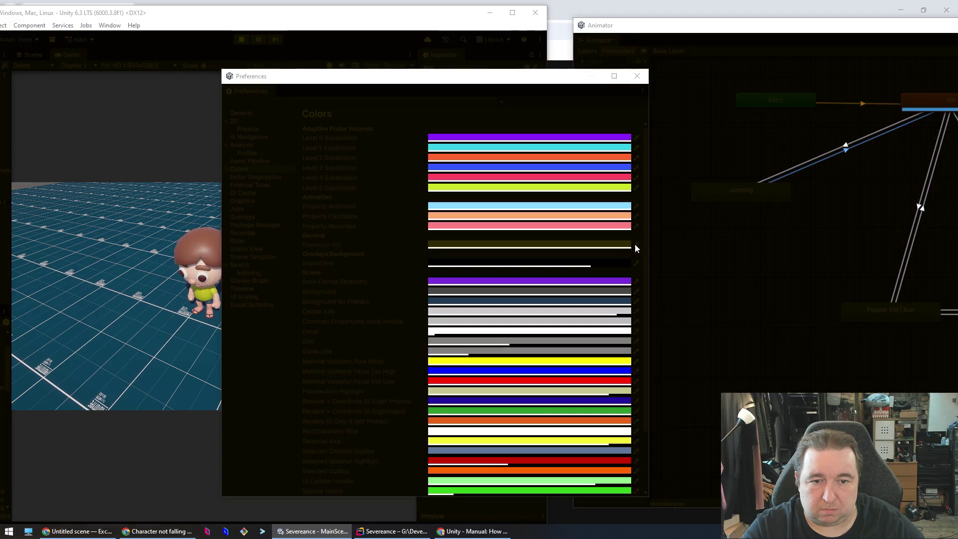
{"action": "left_click", "coordinate": [635, 245]}
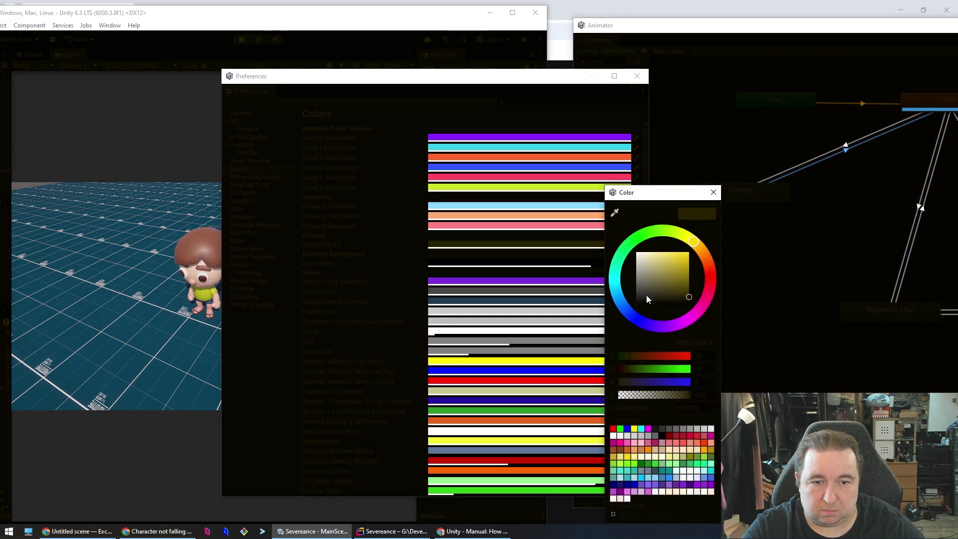
{"action": "left_click", "coordinate": [614, 437]}
{"action": "left_click", "coordinate": [715, 193]}
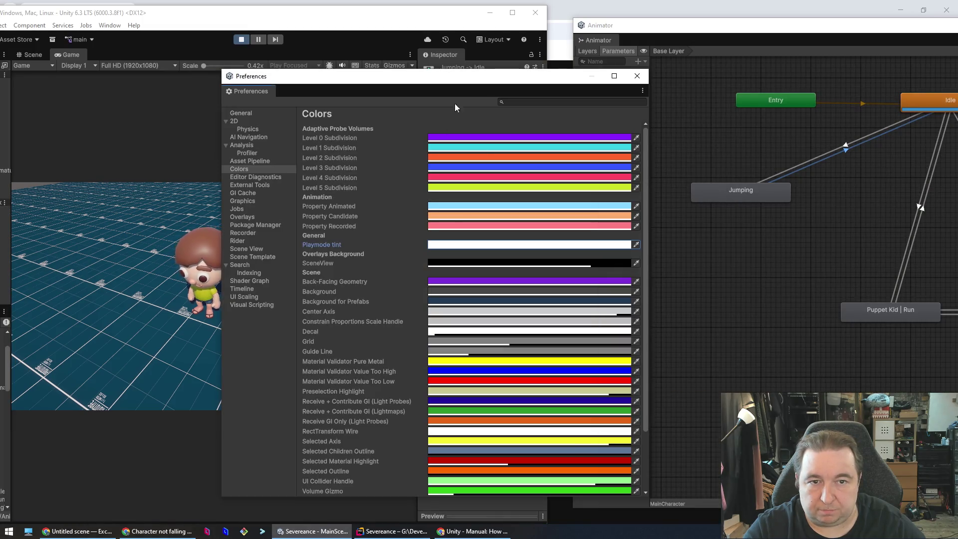
{"action": "left_click", "coordinate": [637, 76]}
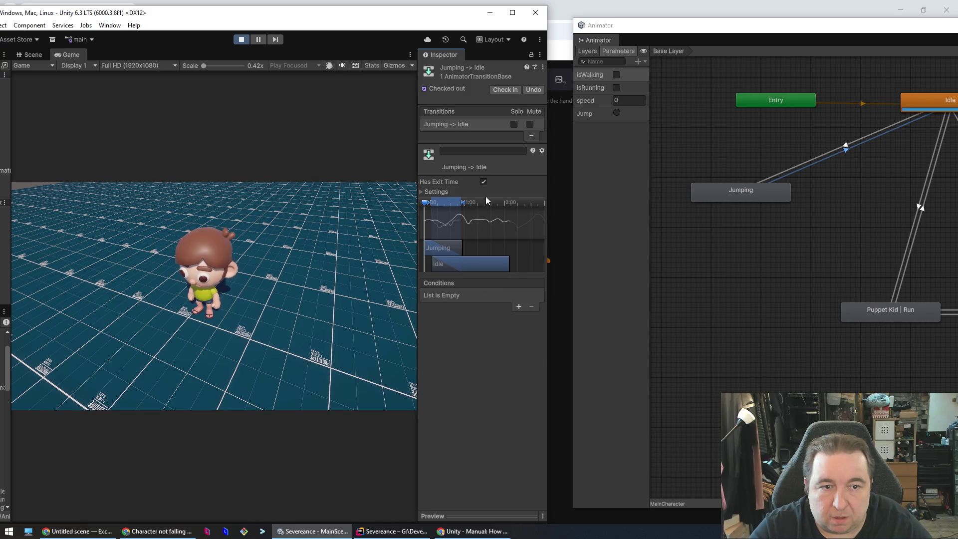
Drag the Inspector timeline bars to shorten the Idle→Jumping blend and lengthen the Jumping→Idle blend.
{"action": "left_click", "coordinate": [846, 146]}
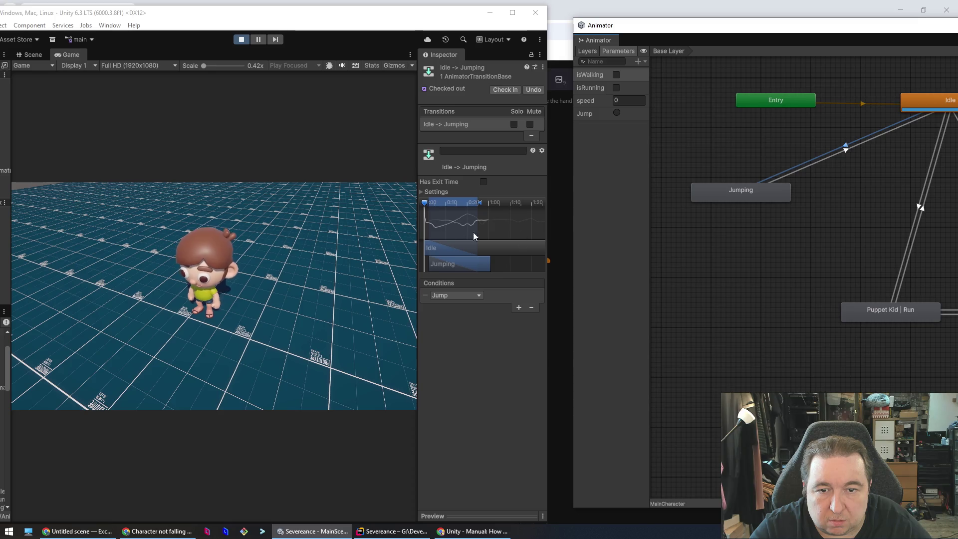
{"action": "mouse_move", "coordinate": [481, 201]}
{"action": "left_mouse_down"}
{"action": "mouse_move", "coordinate": [502, 202]}
{"action": "mouse_move", "coordinate": [475, 204]}
{"action": "left_mouse_up"}
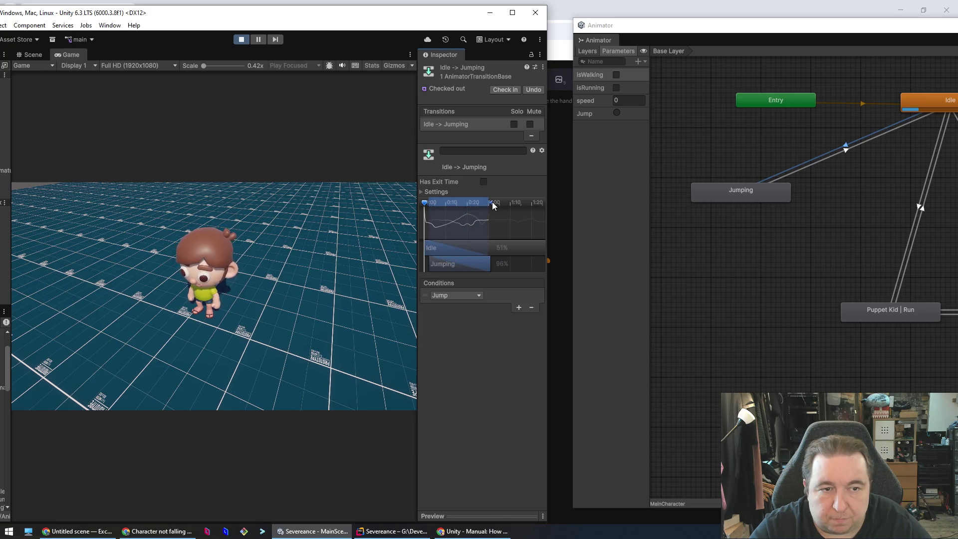
{"action": "left_click", "coordinate": [846, 154]}
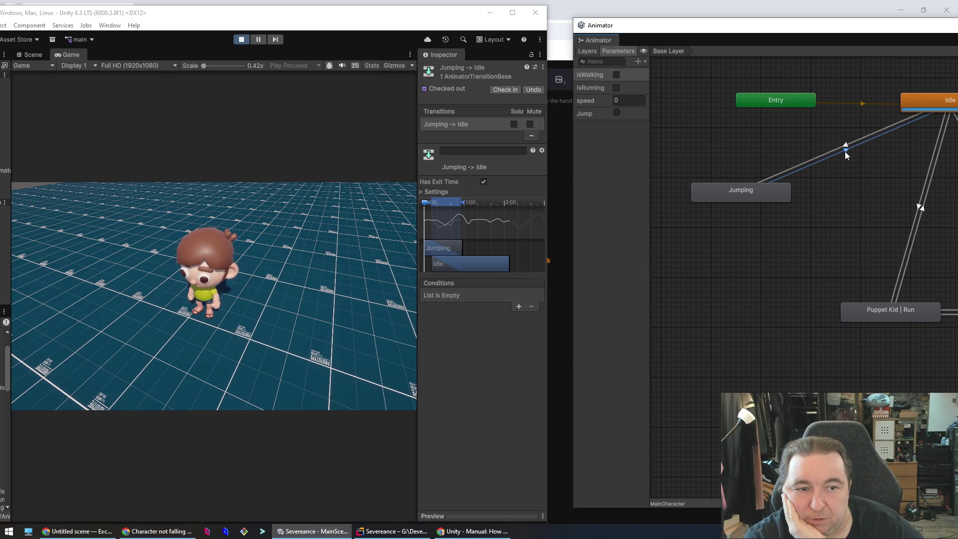
{"action": "left_click", "coordinate": [846, 147]}
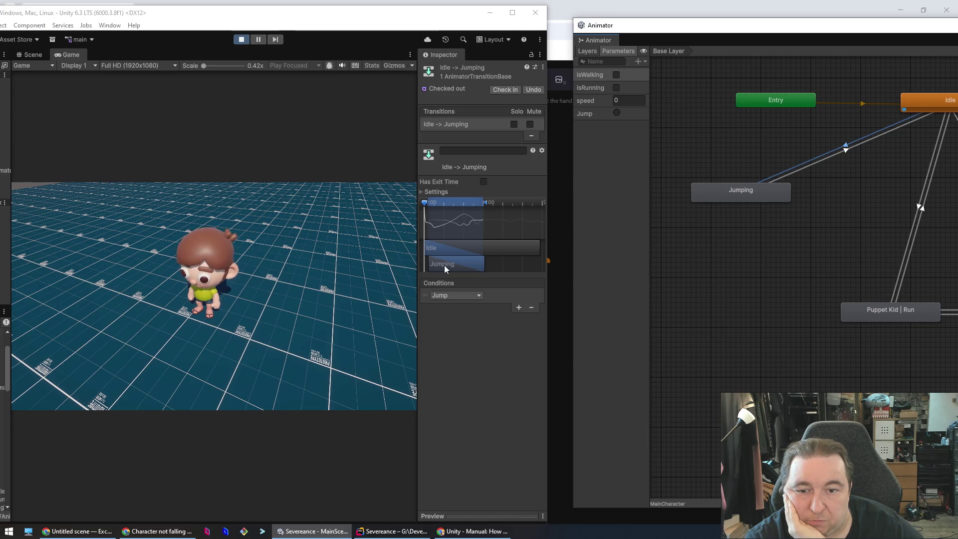
{"action": "mouse_move", "coordinate": [445, 265]}
{"action": "left_mouse_down"}
{"action": "mouse_move", "coordinate": [456, 262]}
{"action": "mouse_move", "coordinate": [442, 265]}
{"action": "mouse_move", "coordinate": [447, 259]}
{"action": "left_mouse_up"}
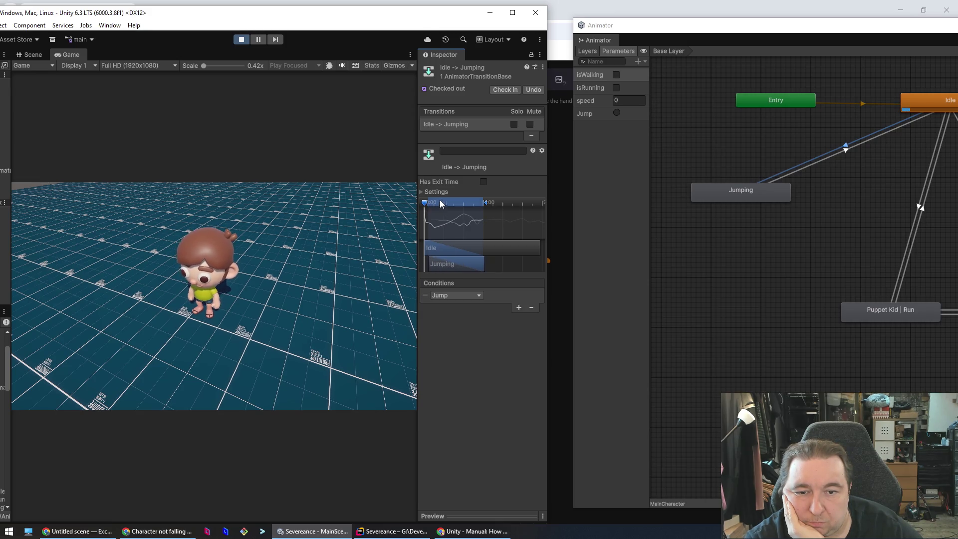
{"action": "left_click_drag", "start_coordinate": [487, 202], "coordinate": [486, 205]}
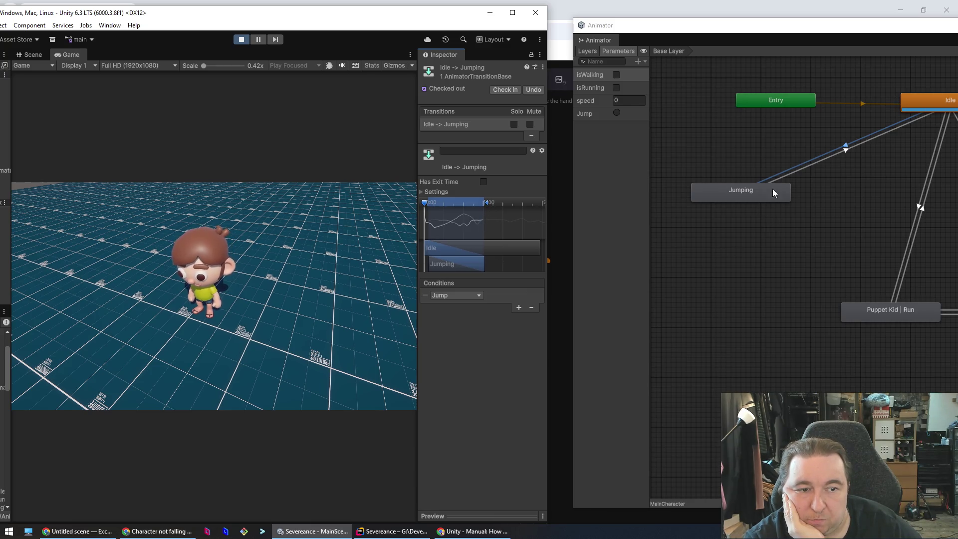
{"action": "left_click", "coordinate": [846, 150]}
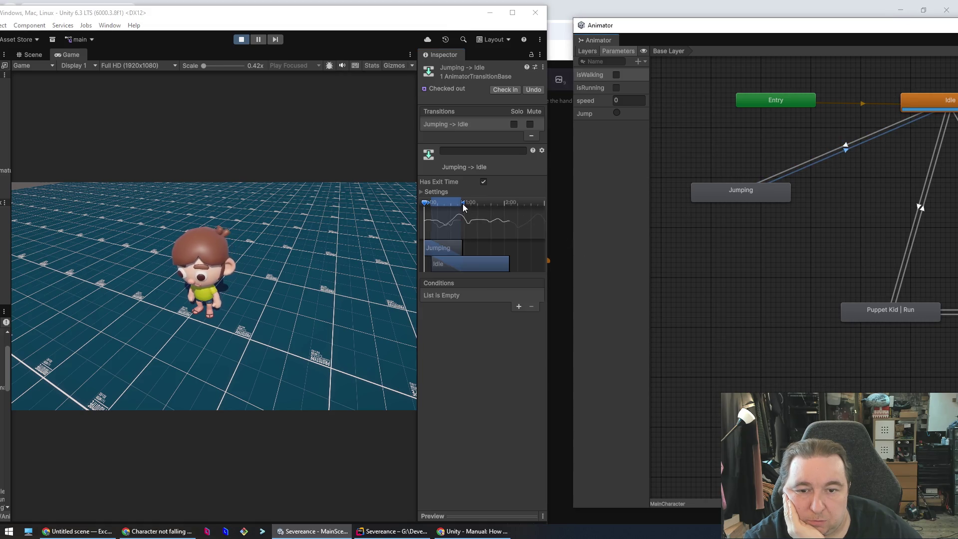
{"action": "left_click_drag", "start_coordinate": [463, 204], "coordinate": [477, 204]}
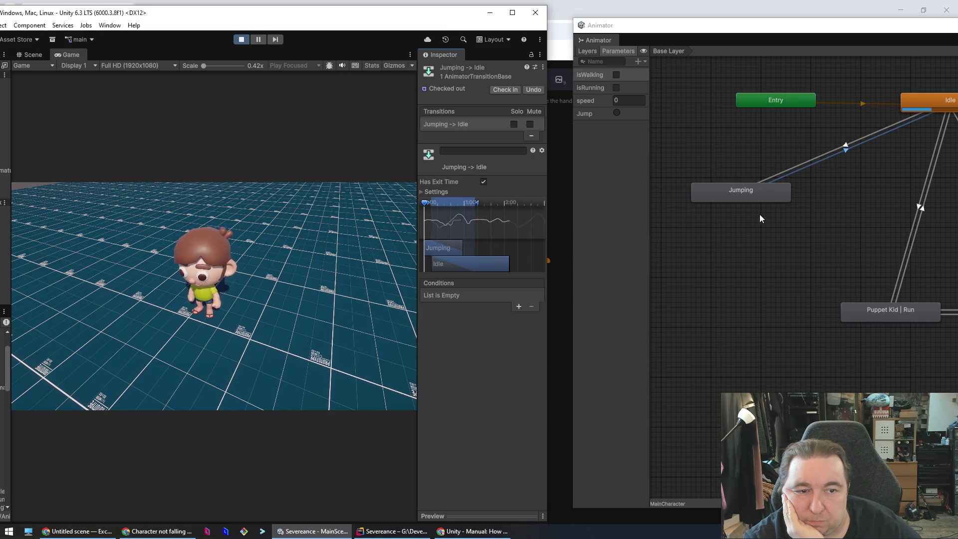
{"action": "left_click", "coordinate": [845, 148]}
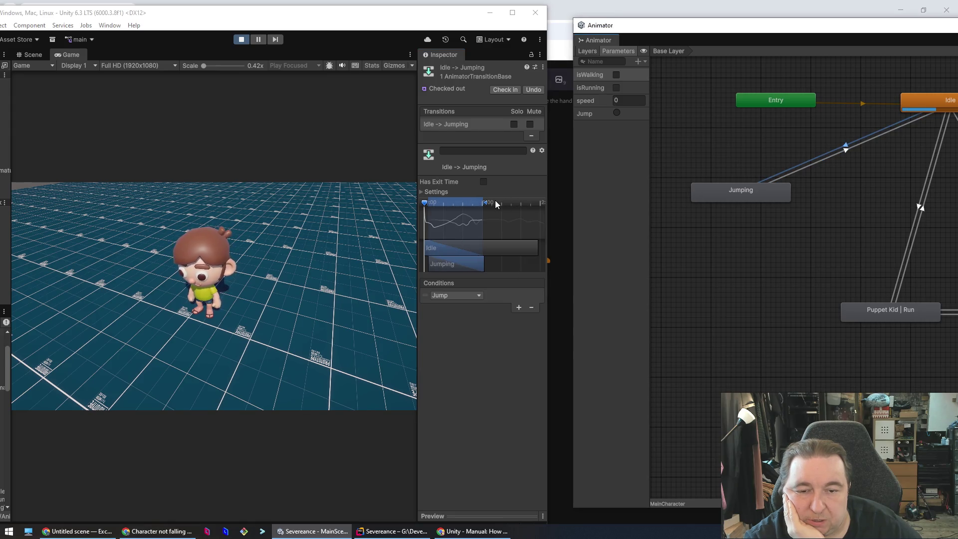
Expand the transition timing settings, select the Jumping→Idle transition duration, and test a jump in play.
{"action": "left_click", "coordinate": [421, 192]}
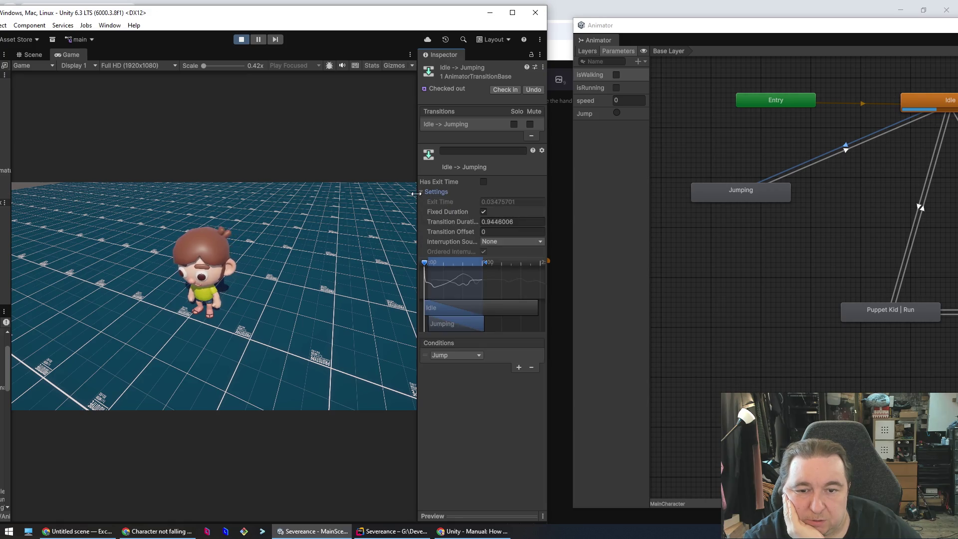
{"action": "left_click", "coordinate": [516, 221]}
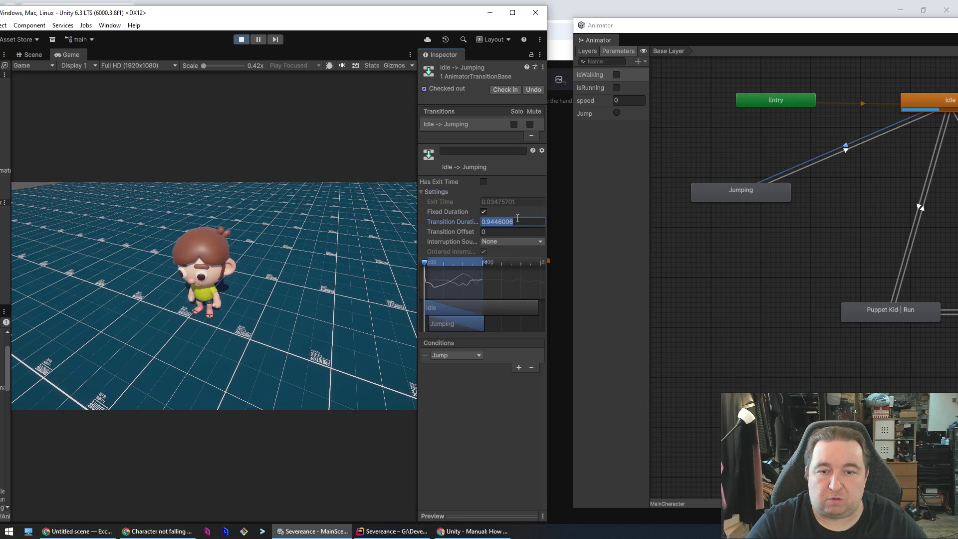
{"action": "left_click", "coordinate": [846, 152]}
{"action": "left_click", "coordinate": [846, 147]}
{"action": "left_click", "coordinate": [514, 221]}
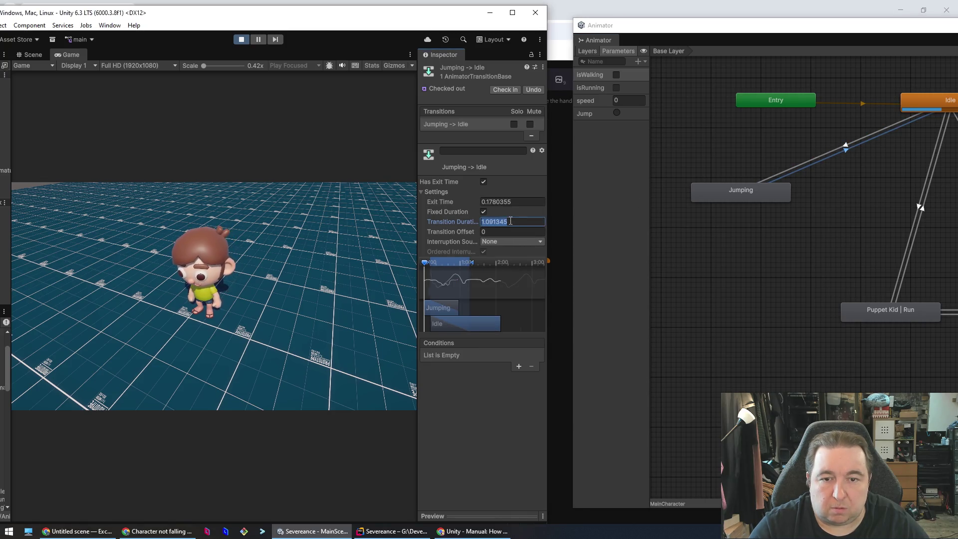
{"action": "left_click", "coordinate": [282, 328]}
{"action": "key", "text": "space"}
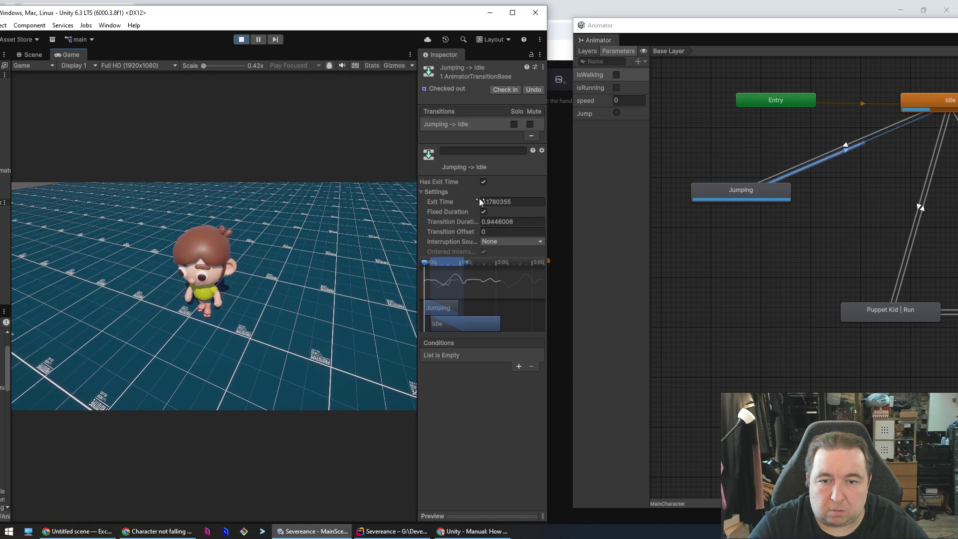
Test Jumping→Idle with exit time off, then restore exit time and shorten the return blend to about 0.26.
{"action": "left_click", "coordinate": [484, 181]}
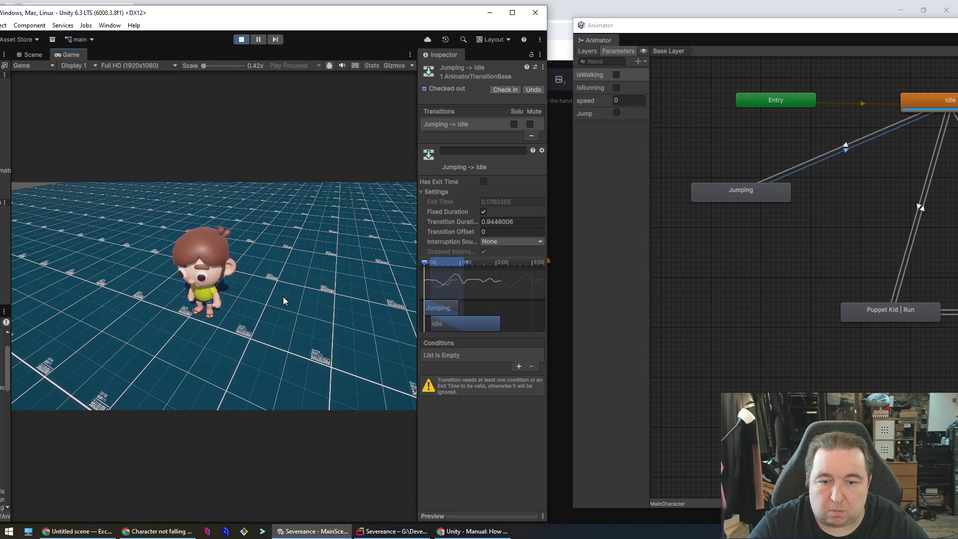
{"action": "key", "text": "space"}
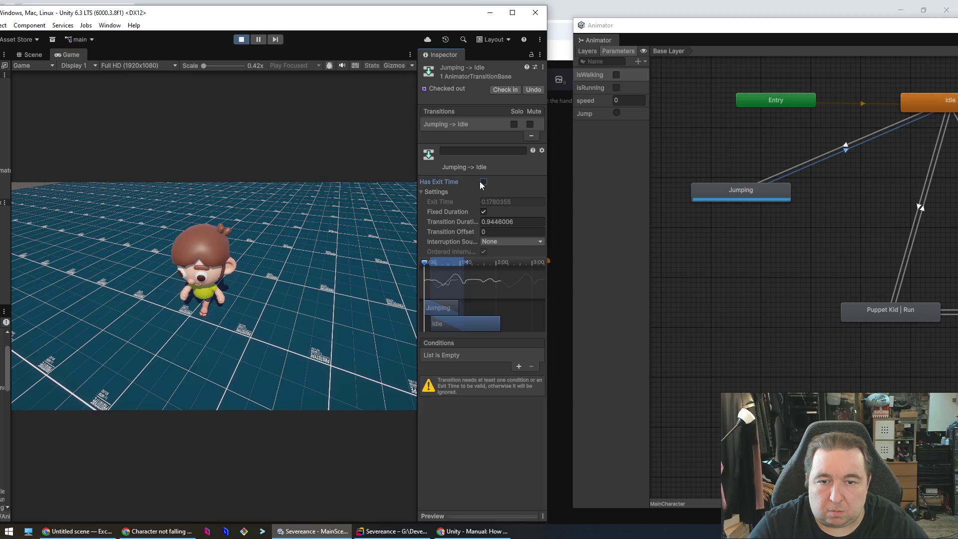
{"action": "key", "text": "space"}
{"action": "left_click", "coordinate": [484, 182]}
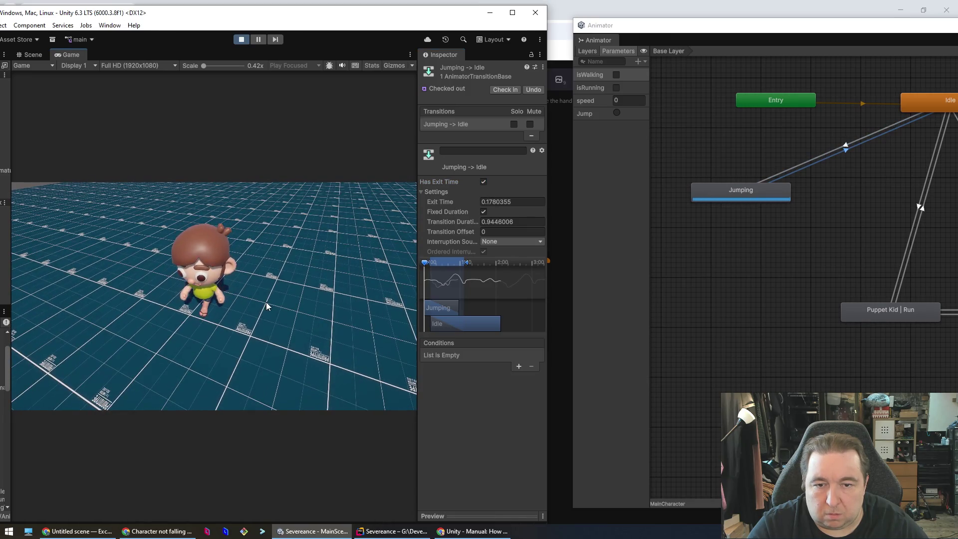
{"action": "left_click_drag", "start_coordinate": [468, 262], "coordinate": [445, 259]}
{"action": "left_click", "coordinate": [307, 313]}
{"action": "key", "text": "space"}
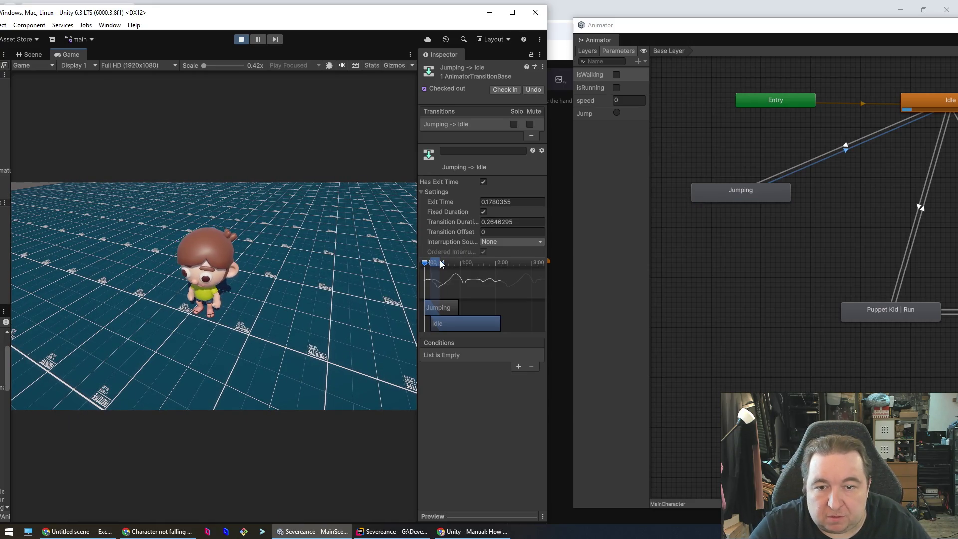
Leave interruption source at None, cut the Jumping→Idle blend to 0, and test jumping and running.
{"action": "left_click", "coordinate": [497, 241]}
{"action": "left_click", "coordinate": [504, 240]}
{"action": "left_click", "coordinate": [504, 240]}
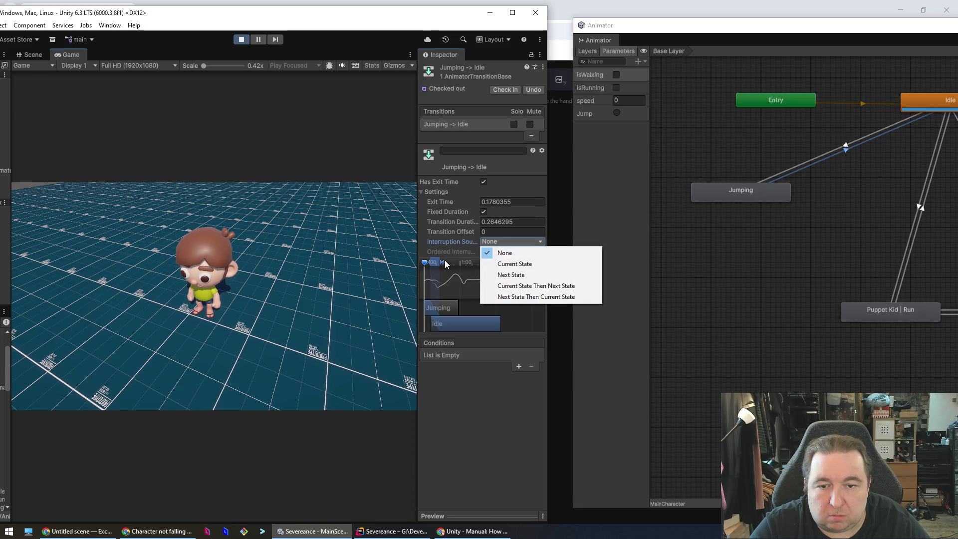
{"action": "left_click", "coordinate": [445, 259]}
{"action": "left_click_drag", "start_coordinate": [432, 260], "coordinate": [428, 260]}
{"action": "left_click", "coordinate": [251, 354]}
{"action": "key", "text": "space"}
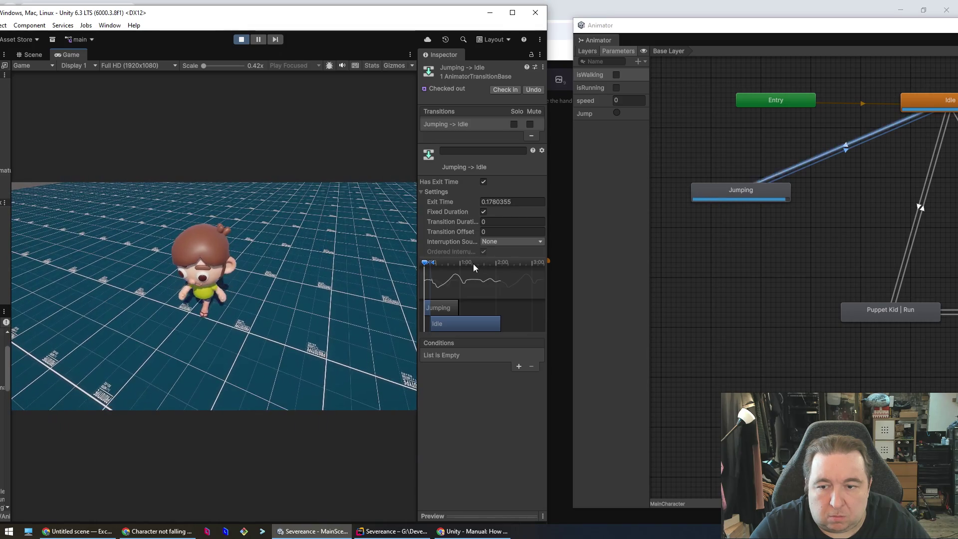
{"action": "key", "text": "shift+w"}
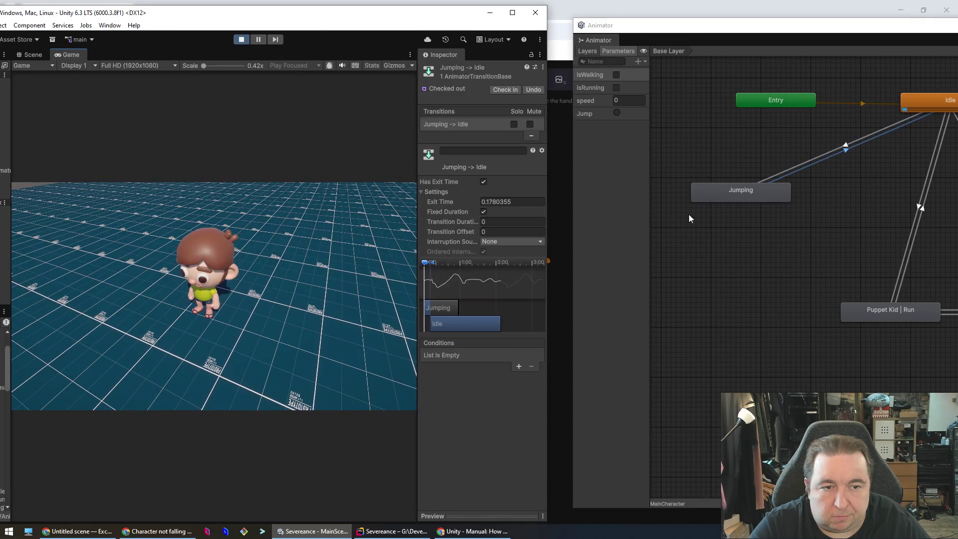
{"action": "left_click", "coordinate": [847, 150]}
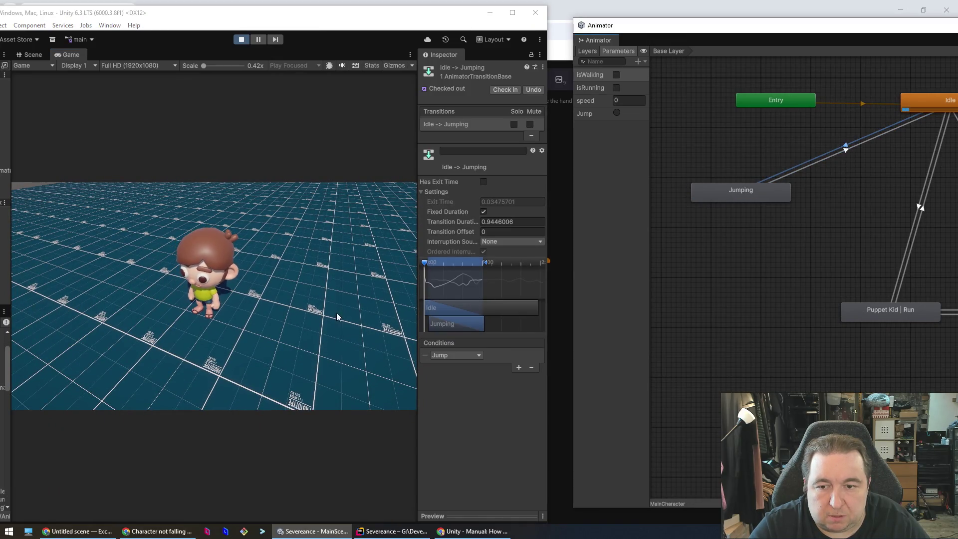
Cut the Idle→Jumping blend down to a tiny duration of about 0.08, testing a jump in between.
{"action": "left_click_drag", "start_coordinate": [486, 265], "coordinate": [458, 263]}
{"action": "left_click", "coordinate": [321, 328]}
{"action": "key", "text": "space"}
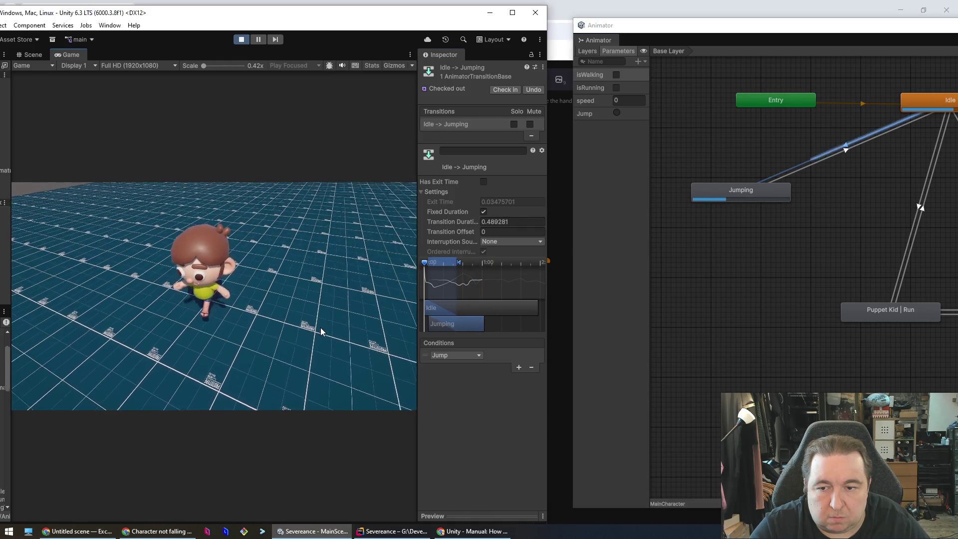
{"action": "left_click_drag", "start_coordinate": [460, 264], "coordinate": [425, 264]}
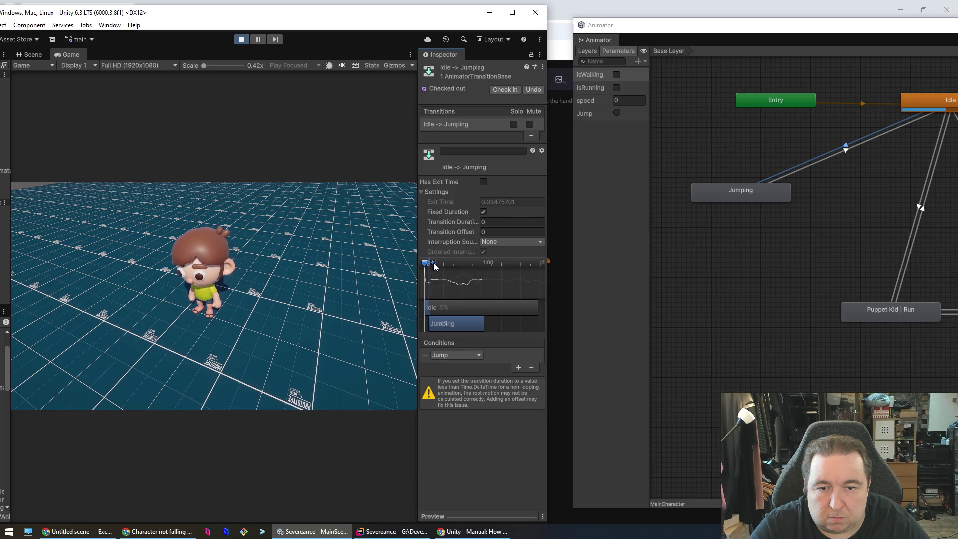
{"action": "left_click_drag", "start_coordinate": [435, 266], "coordinate": [435, 263]}
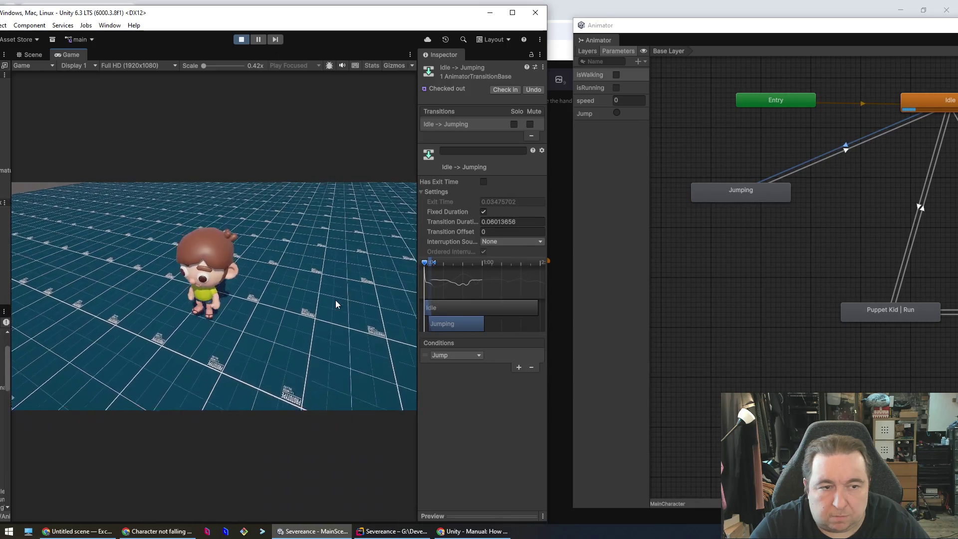
Lengthen the Jumping→Idle blend to about 0.62, jumping to check the landing.
{"action": "left_click", "coordinate": [848, 150]}
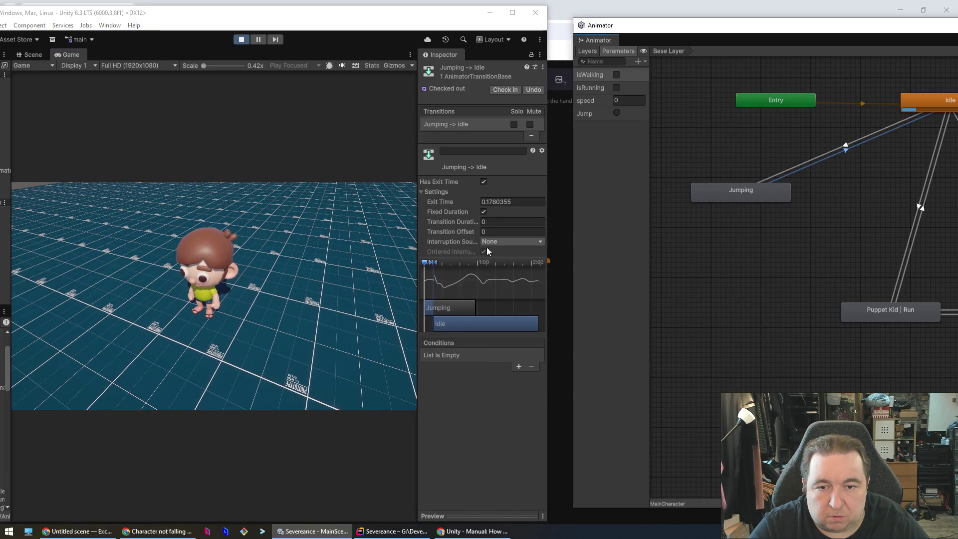
{"action": "left_click_drag", "start_coordinate": [438, 262], "coordinate": [446, 262]}
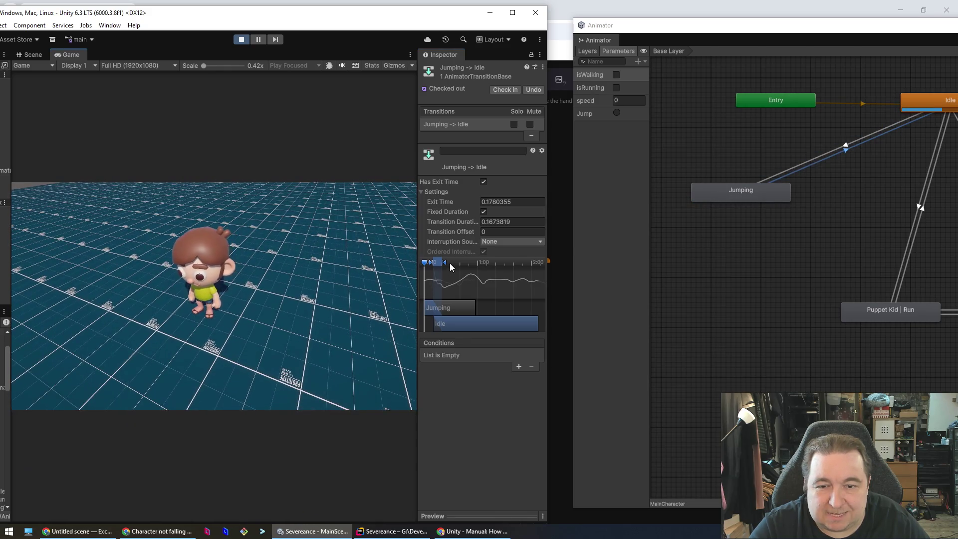
{"action": "left_click_drag", "start_coordinate": [447, 261], "coordinate": [460, 263]}
{"action": "left_click", "coordinate": [310, 313]}
{"action": "key", "text": "space"}
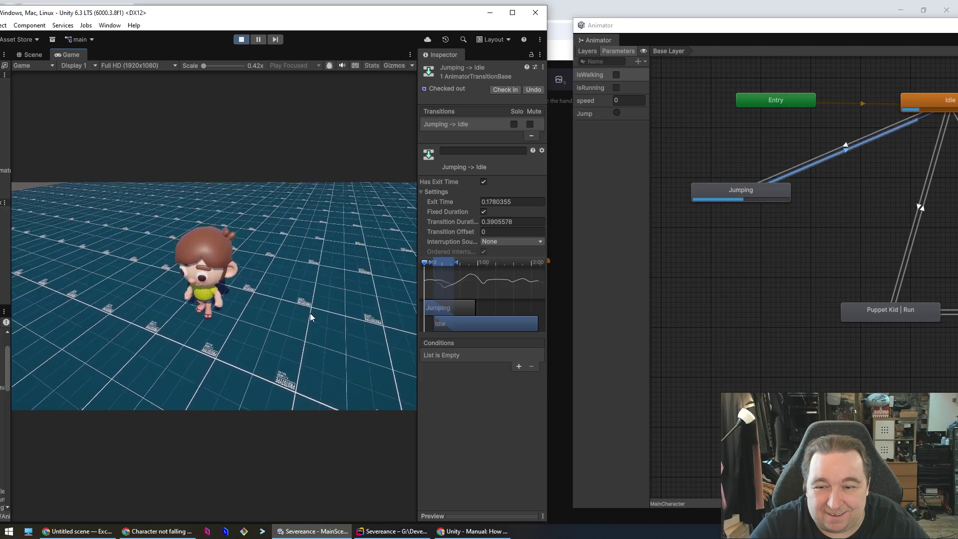
{"action": "left_click_drag", "start_coordinate": [456, 263], "coordinate": [470, 262]}
{"action": "key", "text": "space"}
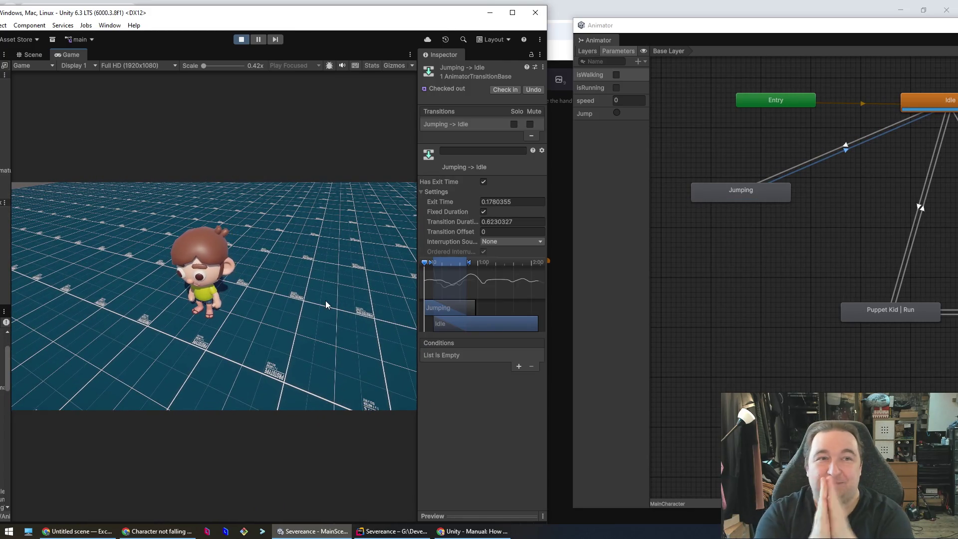
Test running and walking, then check the isRunning, isWalking and Jump parameters.
{"action": "key", "text": "shift+w"}
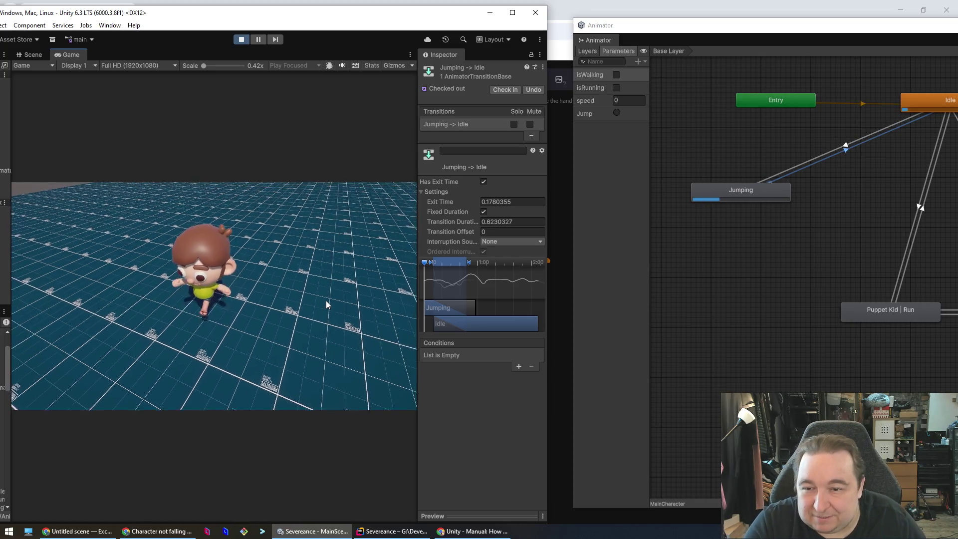
{"action": "key", "text": "s"}
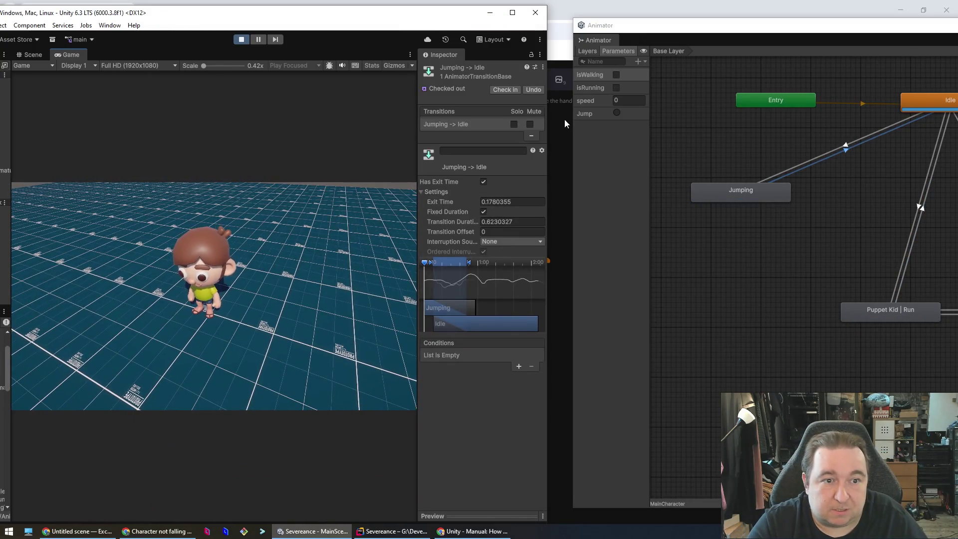
{"action": "left_click", "coordinate": [609, 188]}
{"action": "left_click", "coordinate": [589, 87]}
{"action": "left_click", "coordinate": [592, 76]}
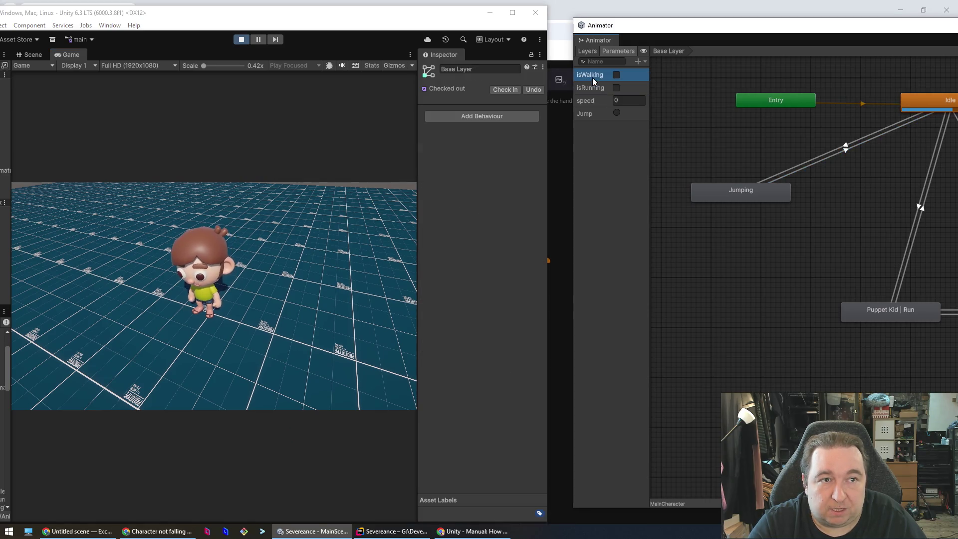
{"action": "left_click", "coordinate": [599, 114]}
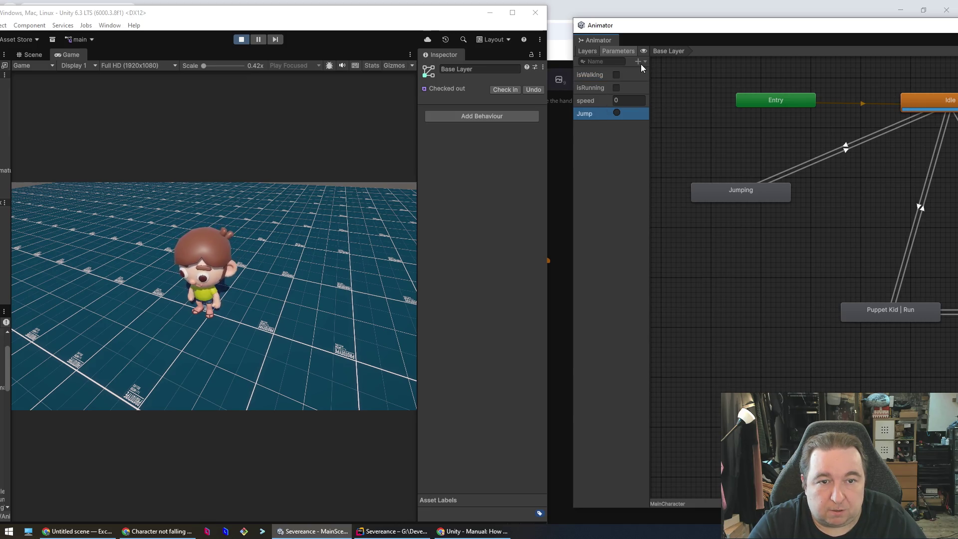
Stop Play mode and enlarge the floating Animator to show the whole state graph.
{"action": "left_click", "coordinate": [241, 40]}
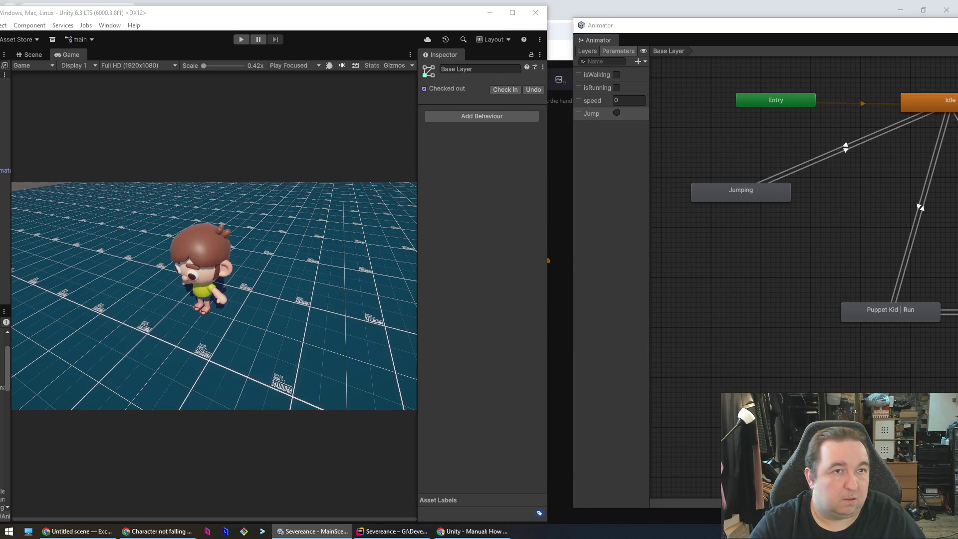
{"action": "left_click", "coordinate": [800, 59]}
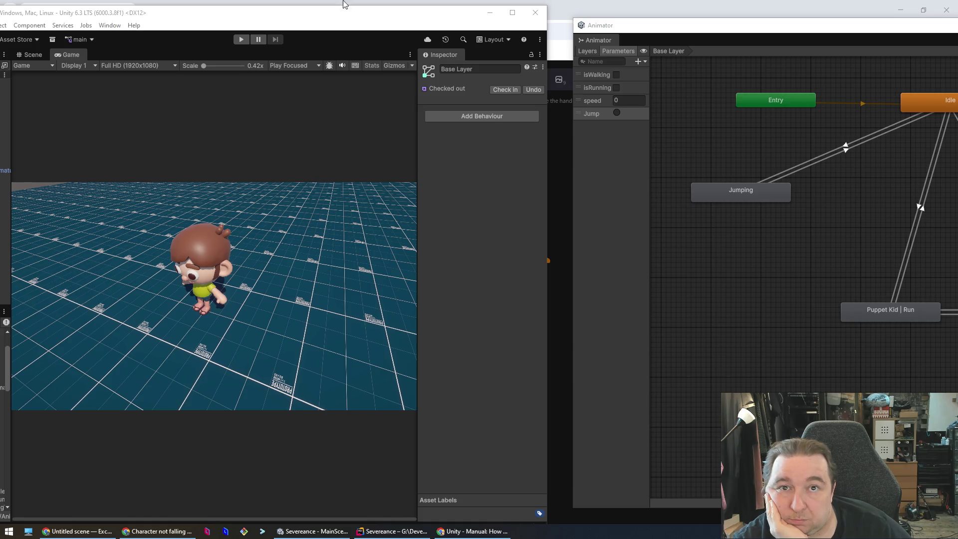
{"action": "mouse_move", "coordinate": [733, 32]}
{"action": "left_mouse_down"}
{"action": "mouse_move", "coordinate": [265, 38]}
{"action": "mouse_move", "coordinate": [308, 20]}
{"action": "left_mouse_up"}
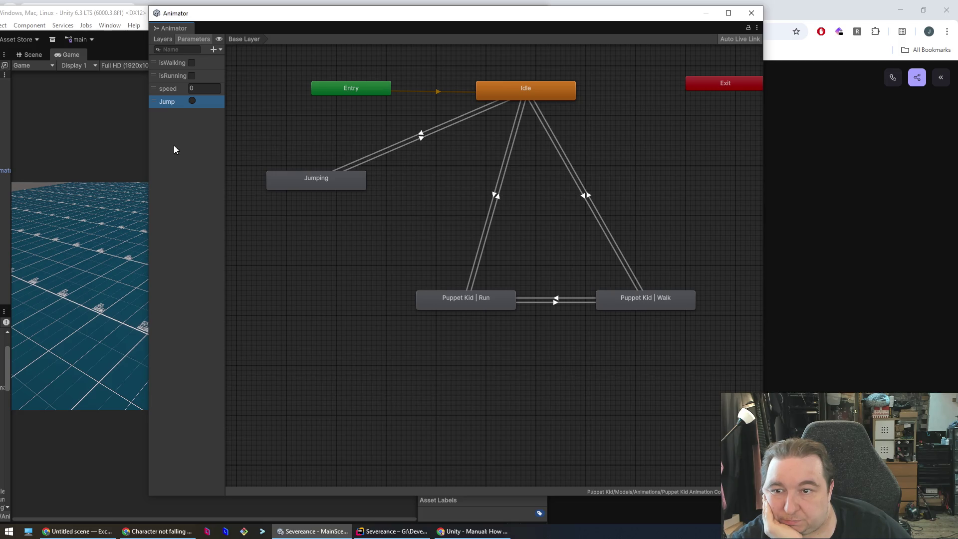
Add trigger parameters named Walk and Run, then dock the Animator tab into the main editor.
{"action": "left_click", "coordinate": [214, 49]}
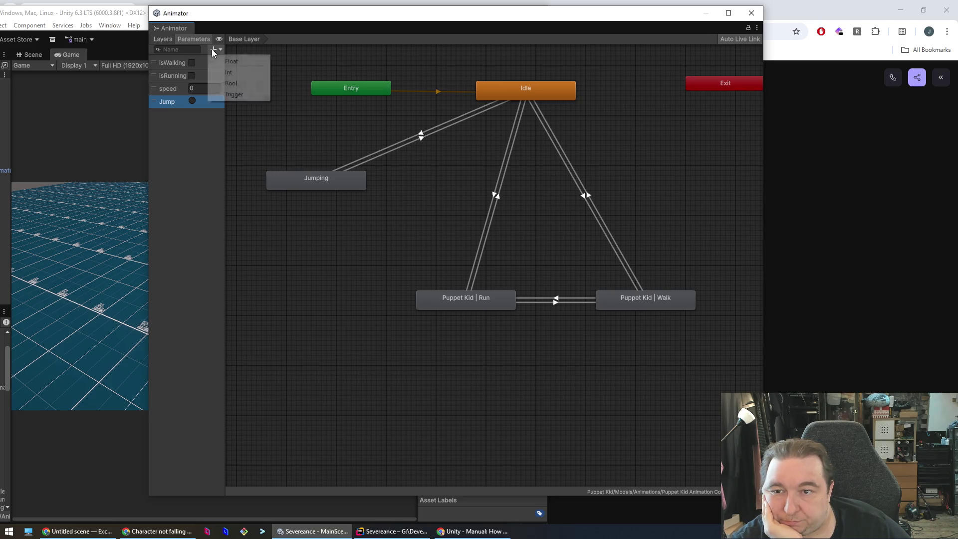
{"action": "left_click", "coordinate": [234, 96]}
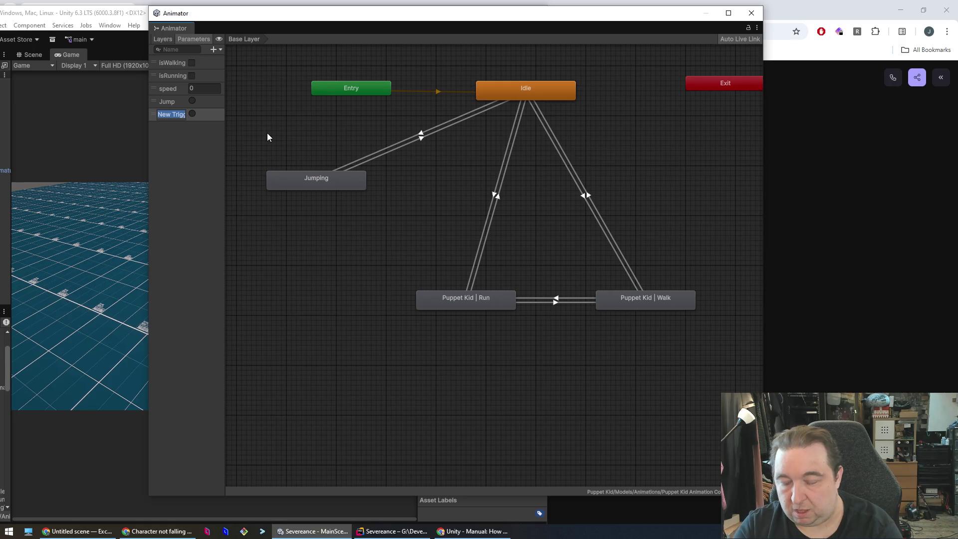
{"action": "type", "text": "Walk"}
{"action": "key", "text": "Return"}
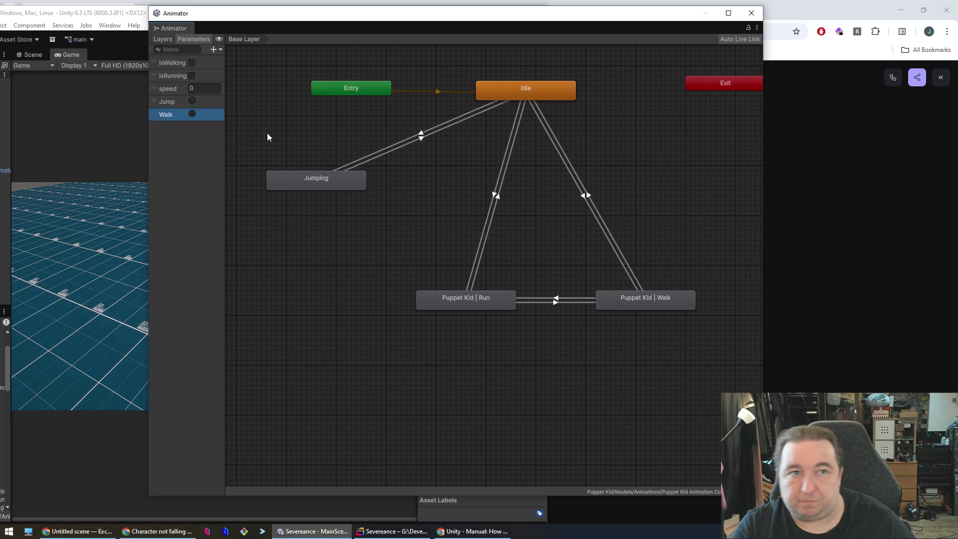
{"action": "left_click", "coordinate": [213, 48]}
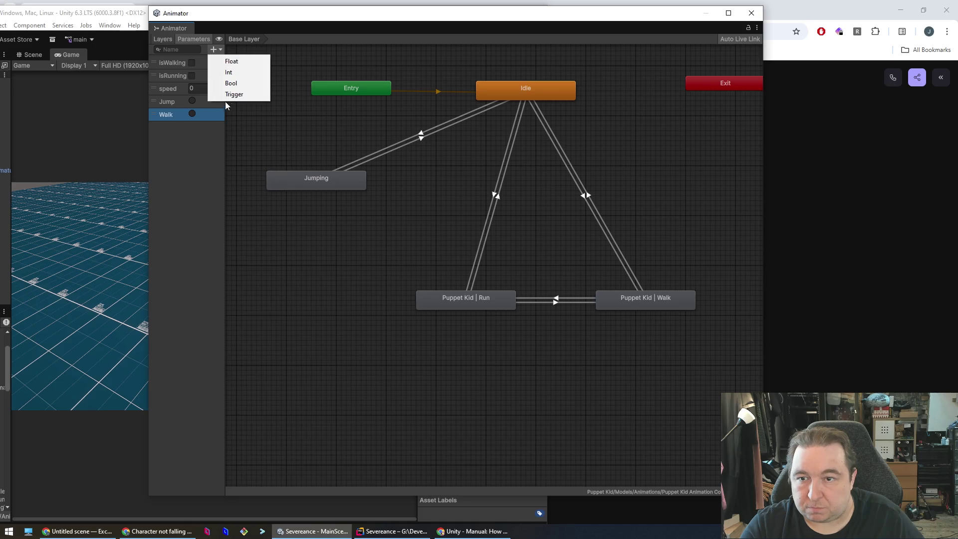
{"action": "left_click", "coordinate": [227, 95]}
{"action": "type", "text": "Run"}
{"action": "key", "text": "Return"}
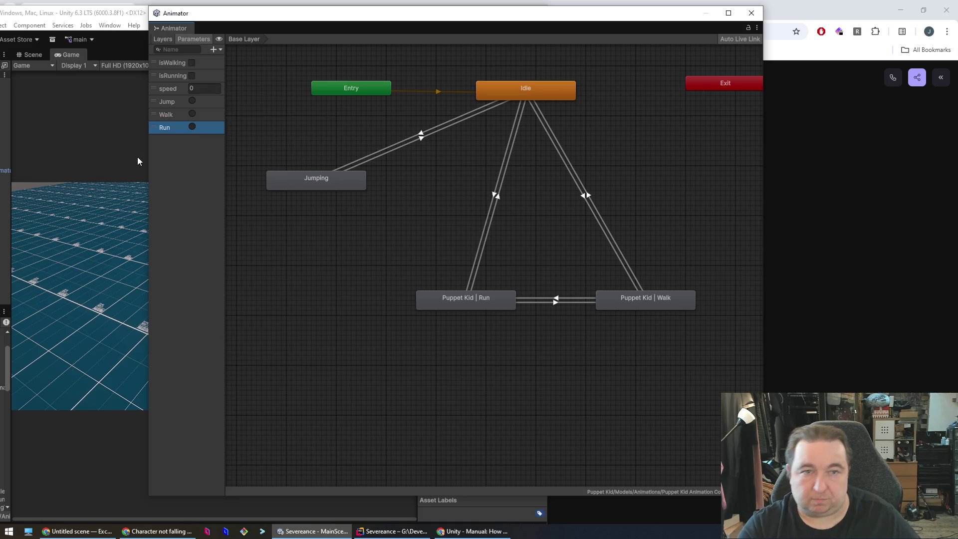
{"action": "left_click", "coordinate": [496, 199]}
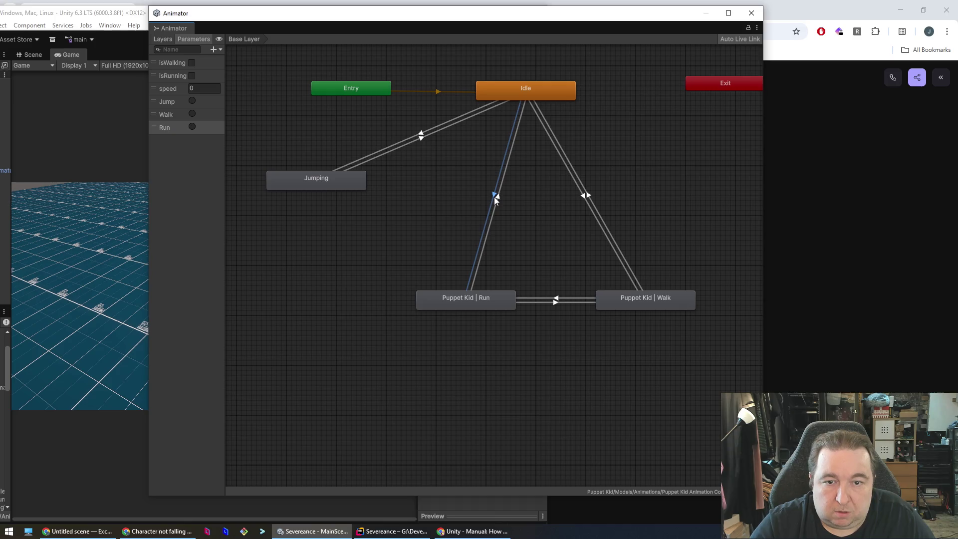
{"action": "mouse_move", "coordinate": [168, 23]}
{"action": "left_mouse_down"}
{"action": "mouse_move", "coordinate": [346, 33]}
{"action": "mouse_move", "coordinate": [100, 55]}
{"action": "left_mouse_up"}
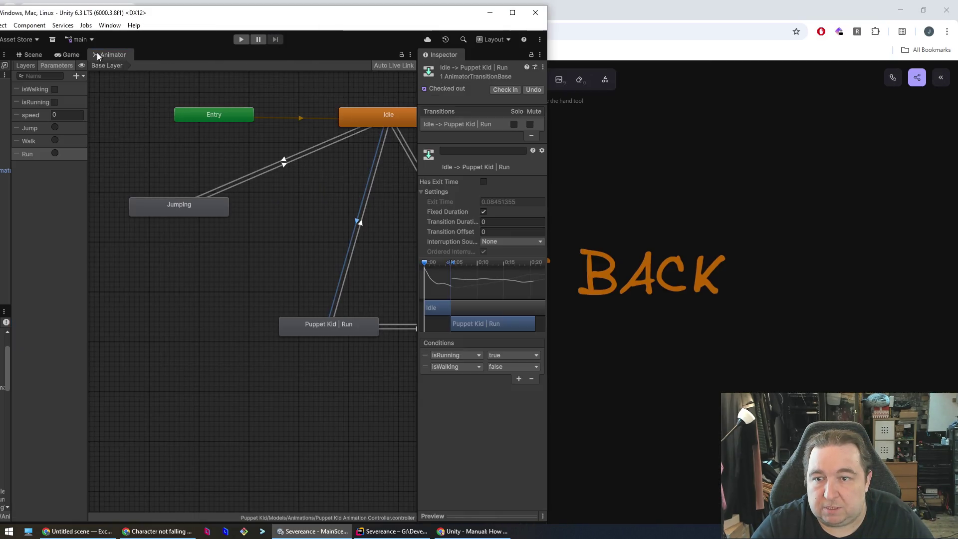
Maximize the editor and replace Idle→Run's isWalking and isRunning conditions with a new condition.
{"action": "left_click_drag", "start_coordinate": [319, 15], "coordinate": [342, 17]}
{"action": "double_click", "coordinate": [343, 17]}
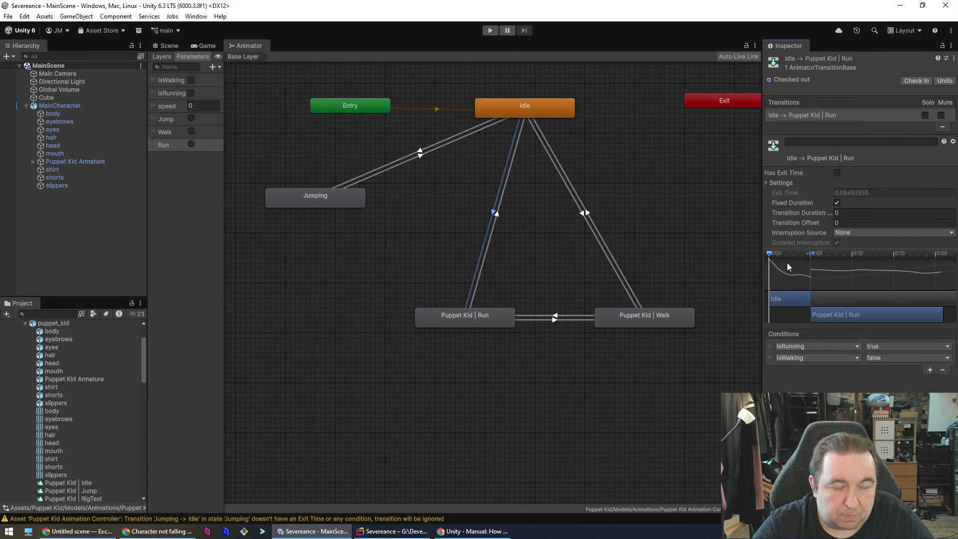
{"action": "left_click", "coordinate": [943, 370]}
{"action": "left_click", "coordinate": [943, 359]}
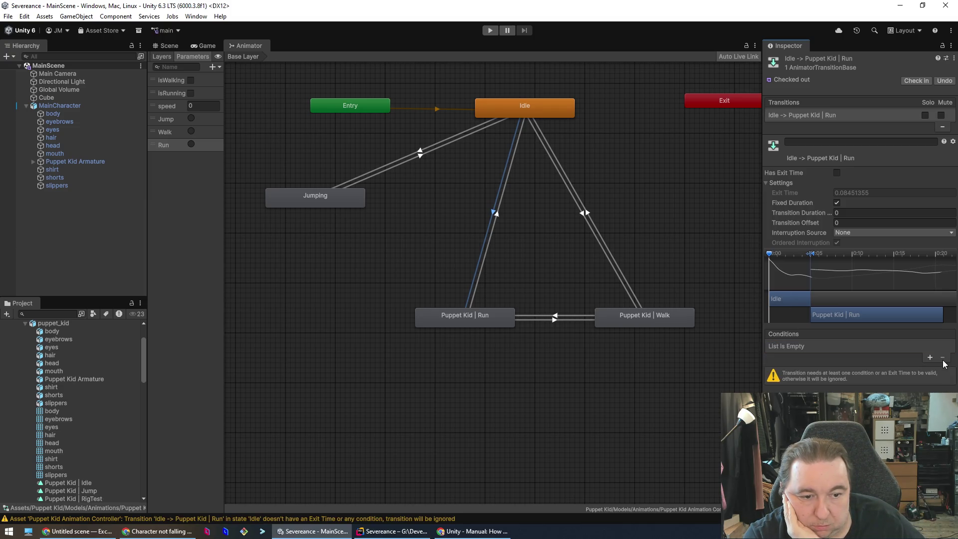
{"action": "left_click", "coordinate": [488, 318]}
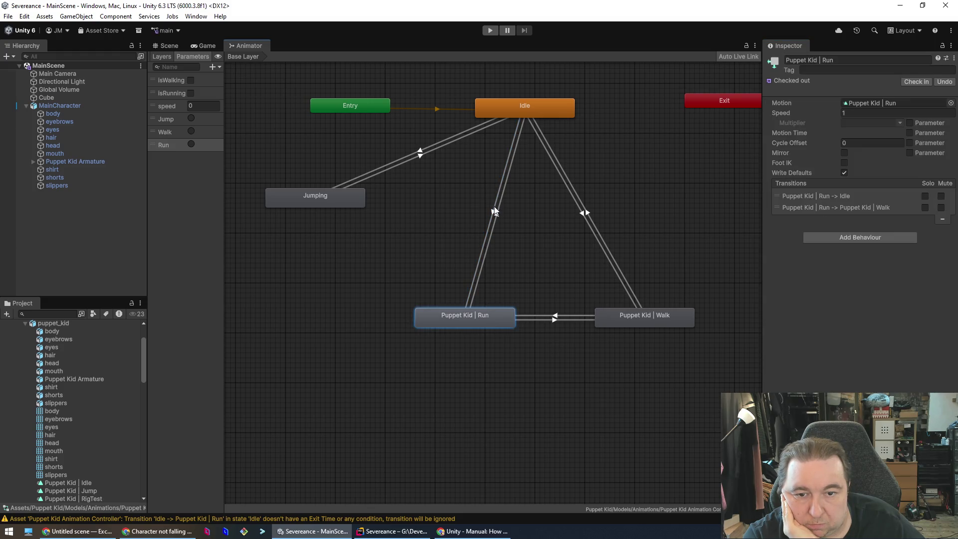
{"action": "left_click", "coordinate": [495, 211]}
{"action": "left_click", "coordinate": [930, 359]}
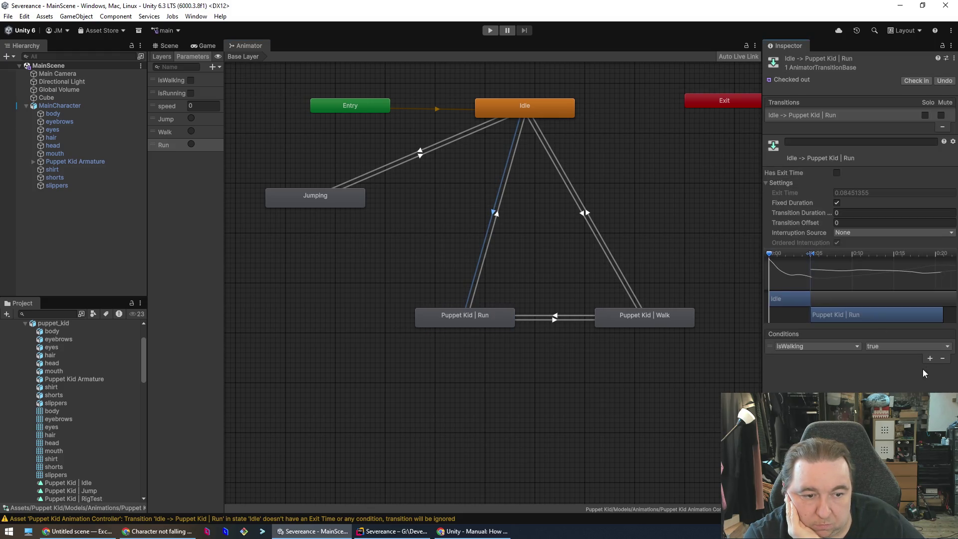
{"action": "left_click", "coordinate": [829, 349]}
{"action": "key", "text": "Escape"}
{"action": "left_click", "coordinate": [546, 379]}
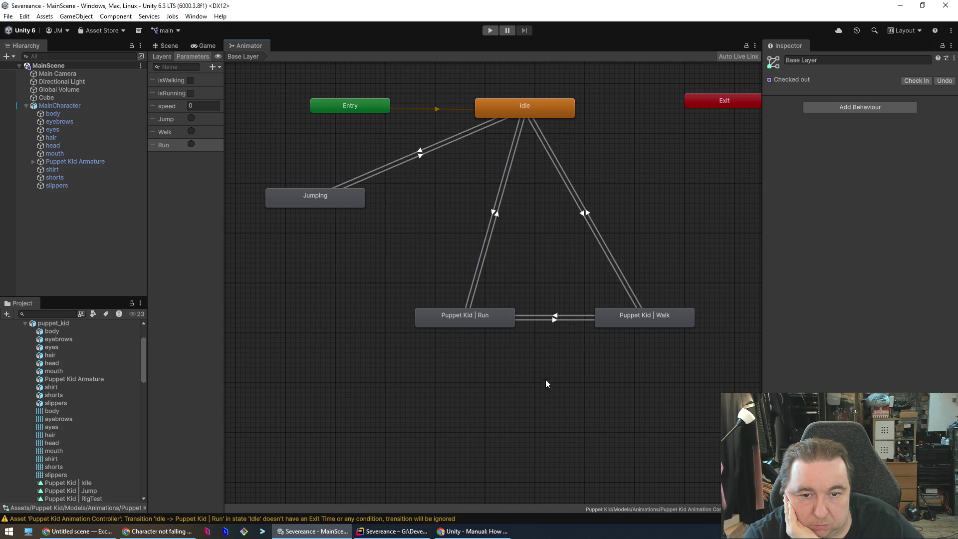
Make Walk→Run's only condition the Run trigger and untick Has Exit Time.
{"action": "left_click", "coordinate": [497, 214]}
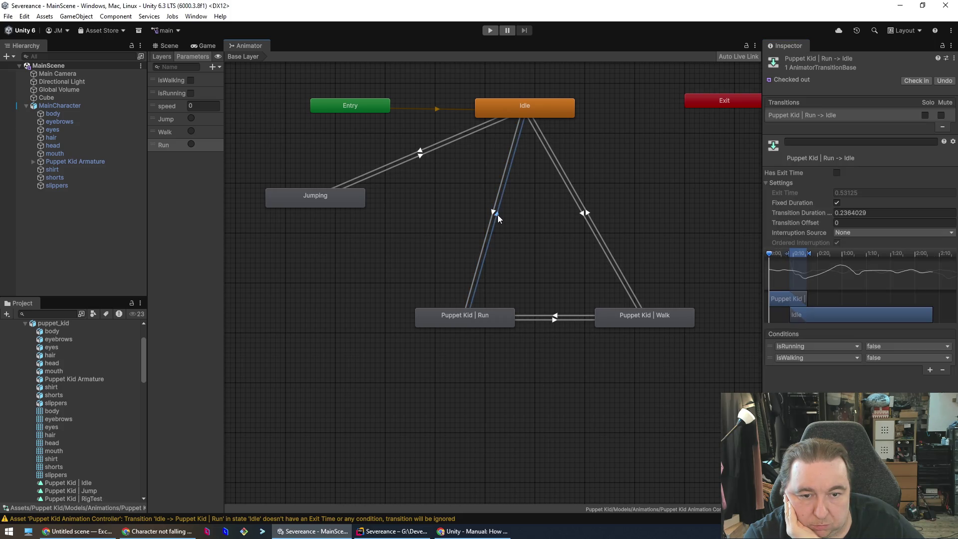
{"action": "left_click", "coordinate": [557, 316]}
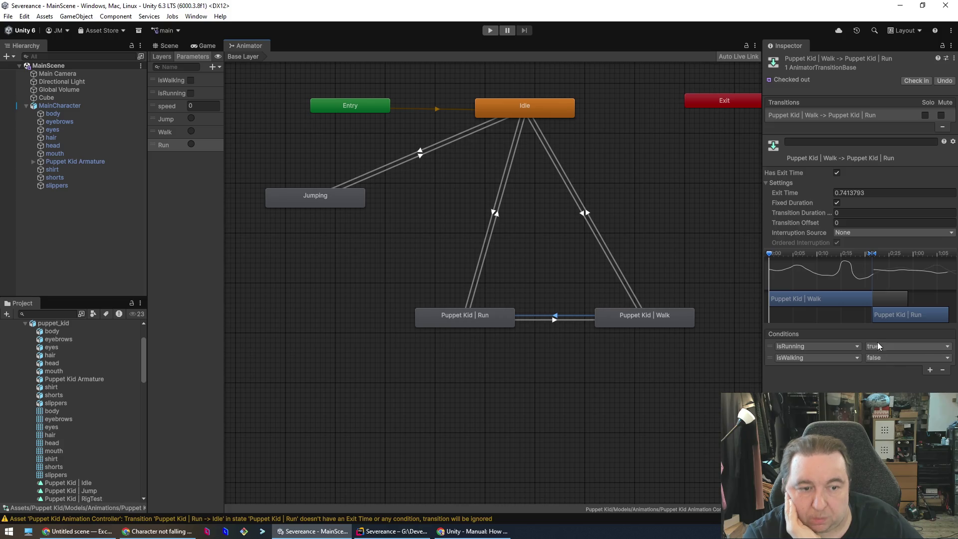
{"action": "left_click", "coordinate": [930, 370]}
{"action": "left_click", "coordinate": [831, 369]}
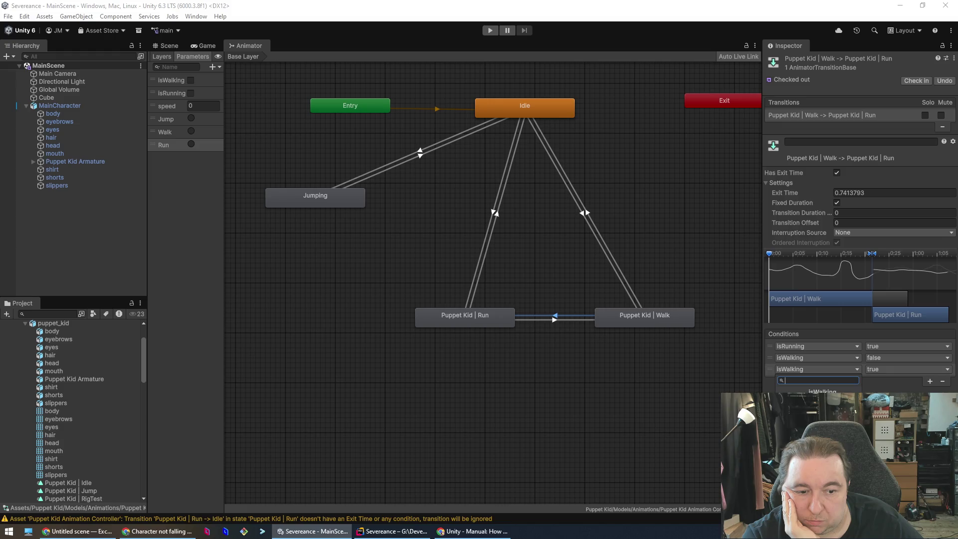
{"action": "left_click", "coordinate": [819, 441]}
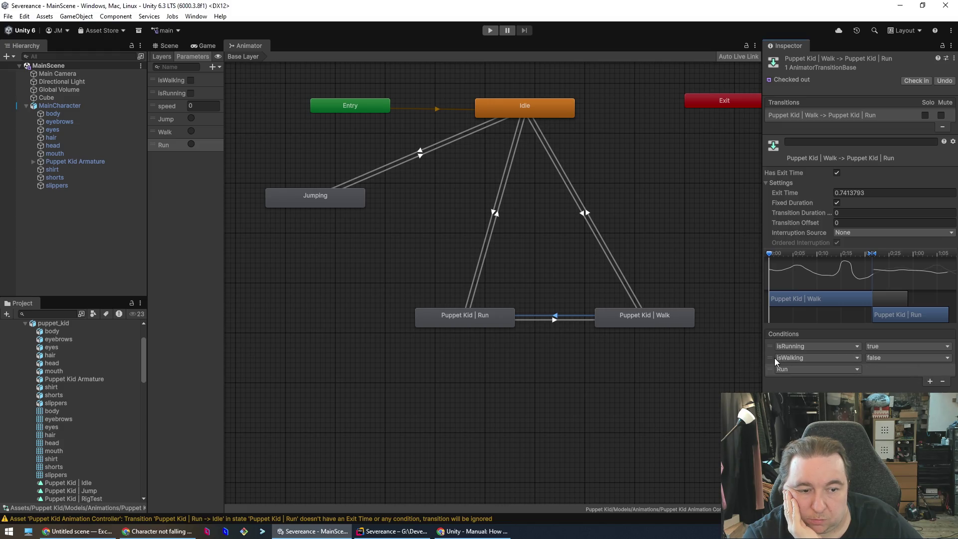
{"action": "left_click", "coordinate": [943, 381]}
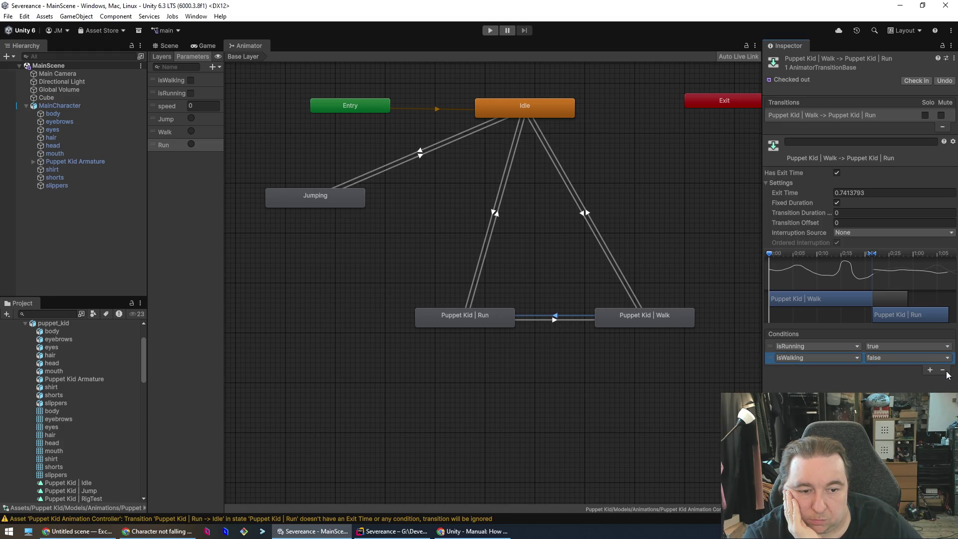
{"action": "left_click", "coordinate": [943, 370]}
{"action": "left_click", "coordinate": [830, 346]}
{"action": "left_click", "coordinate": [818, 419]}
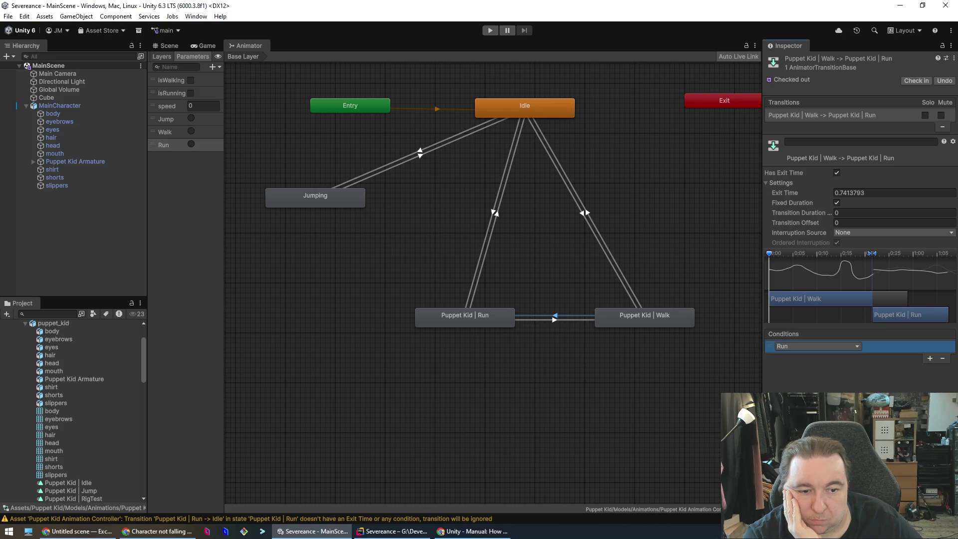
{"action": "left_click", "coordinate": [553, 320]}
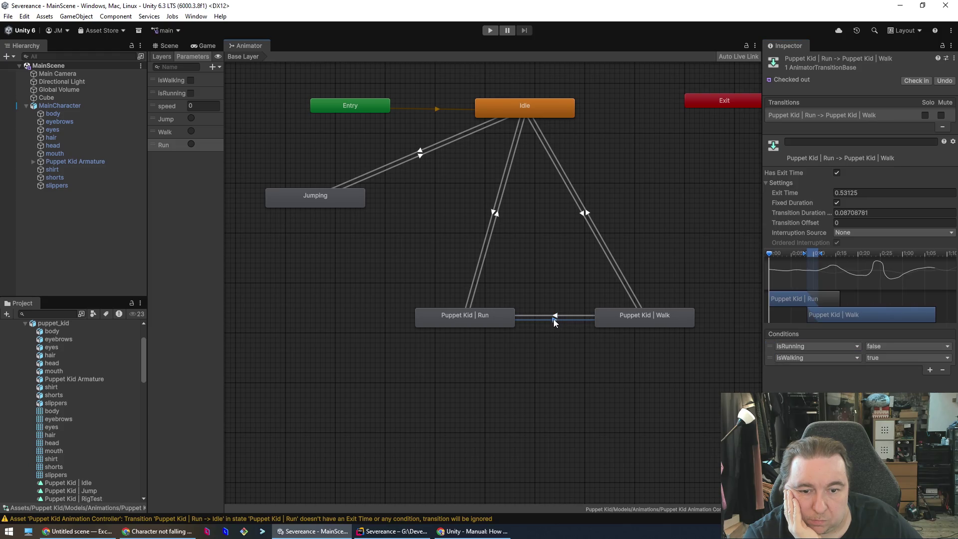
{"action": "left_click", "coordinate": [561, 315]}
{"action": "left_click", "coordinate": [837, 174]}
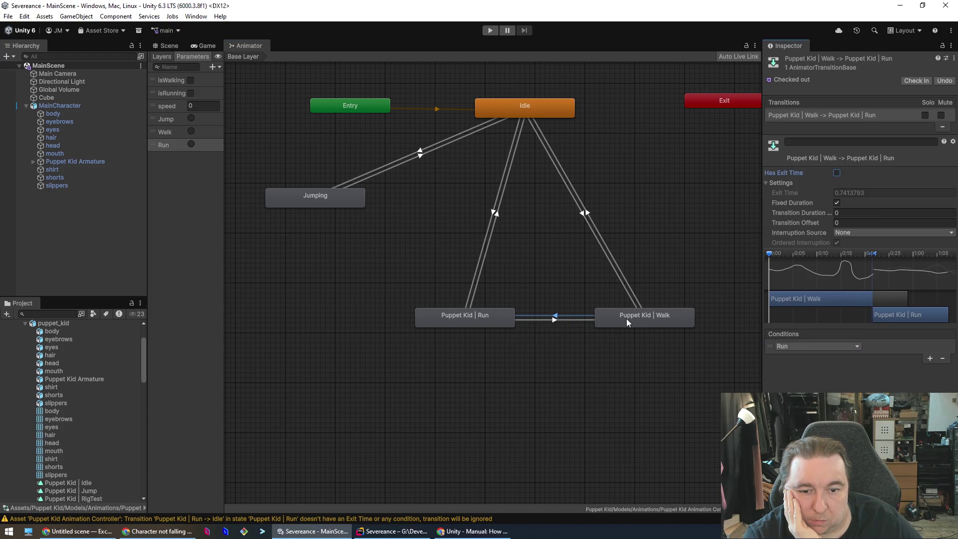
Remove the isRunning and isWalking conditions from Run→Walk, then review the Idle transitions.
{"action": "left_click", "coordinate": [568, 320]}
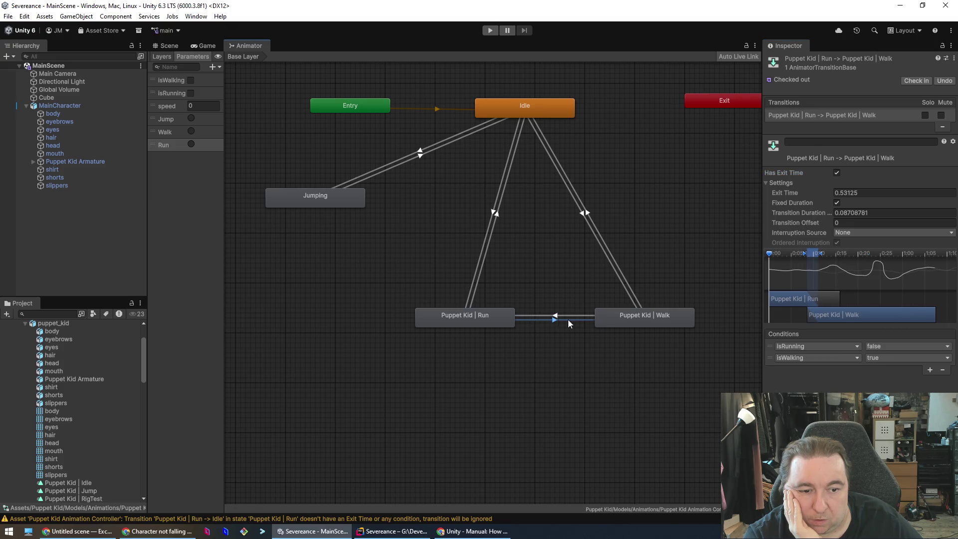
{"action": "left_click", "coordinate": [944, 372]}
{"action": "left_click", "coordinate": [943, 360]}
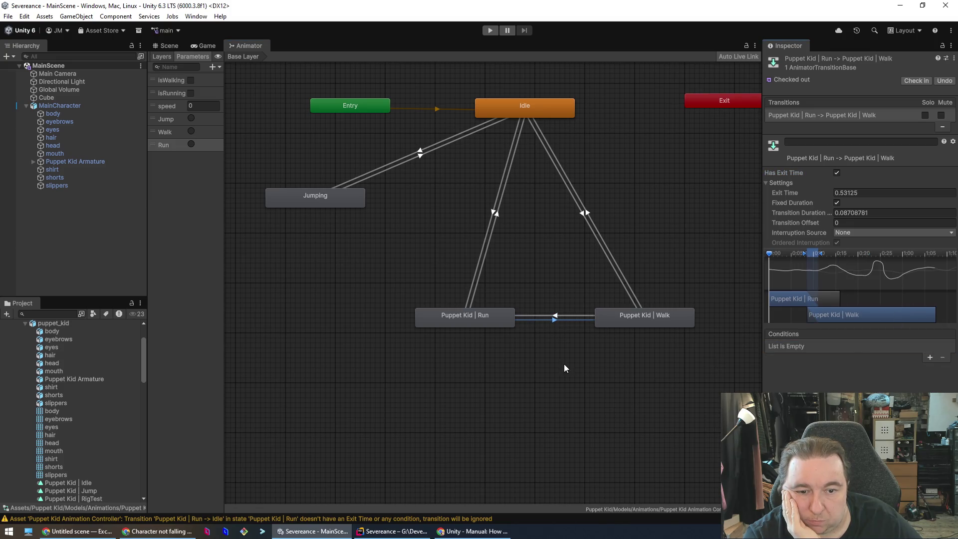
{"action": "left_click", "coordinate": [513, 258]}
{"action": "left_click", "coordinate": [496, 213]}
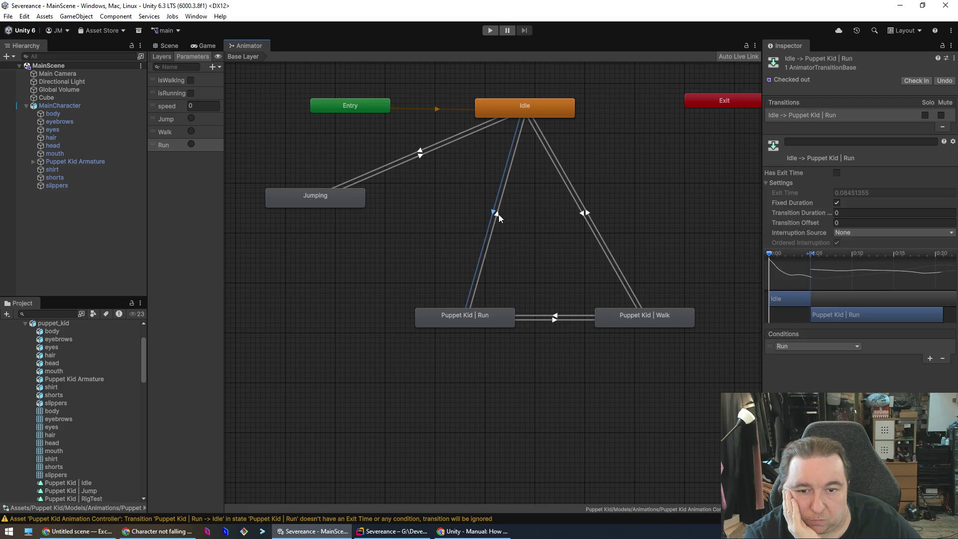
{"action": "left_click", "coordinate": [497, 214]}
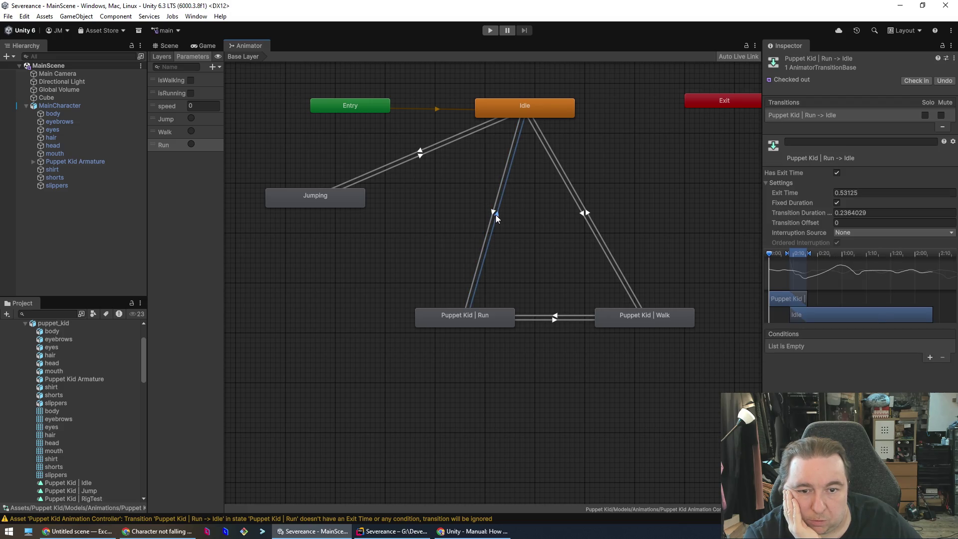
{"action": "left_click", "coordinate": [581, 214]}
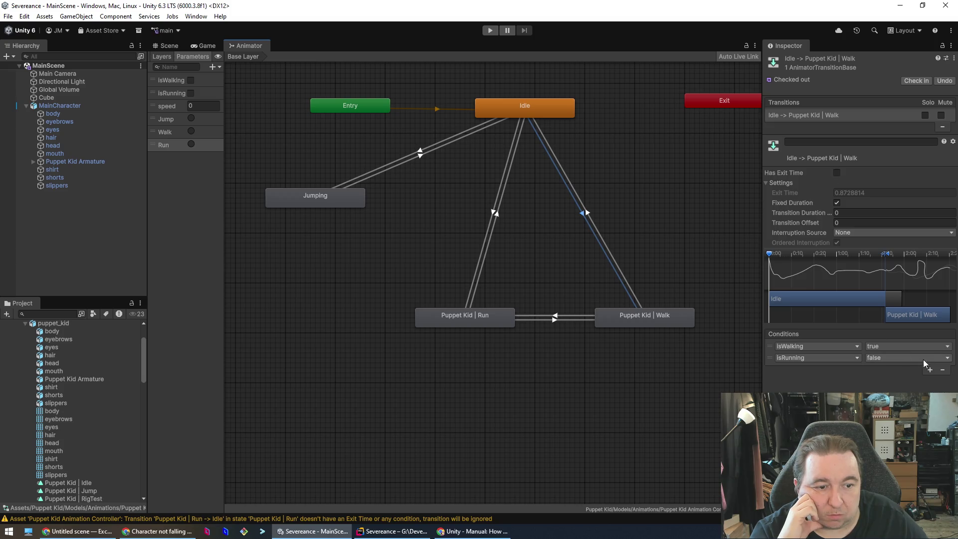
Replace Idle→Walk's isRunning and isWalking conditions with a single Walk trigger condition.
{"action": "left_click", "coordinate": [943, 369]}
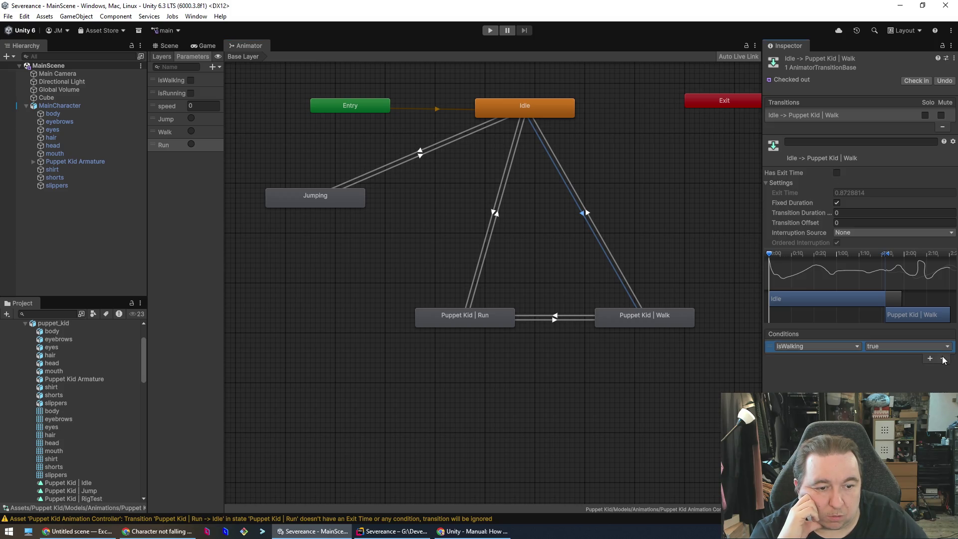
{"action": "left_click", "coordinate": [943, 358]}
{"action": "left_click", "coordinate": [931, 357]}
{"action": "left_click", "coordinate": [818, 348]}
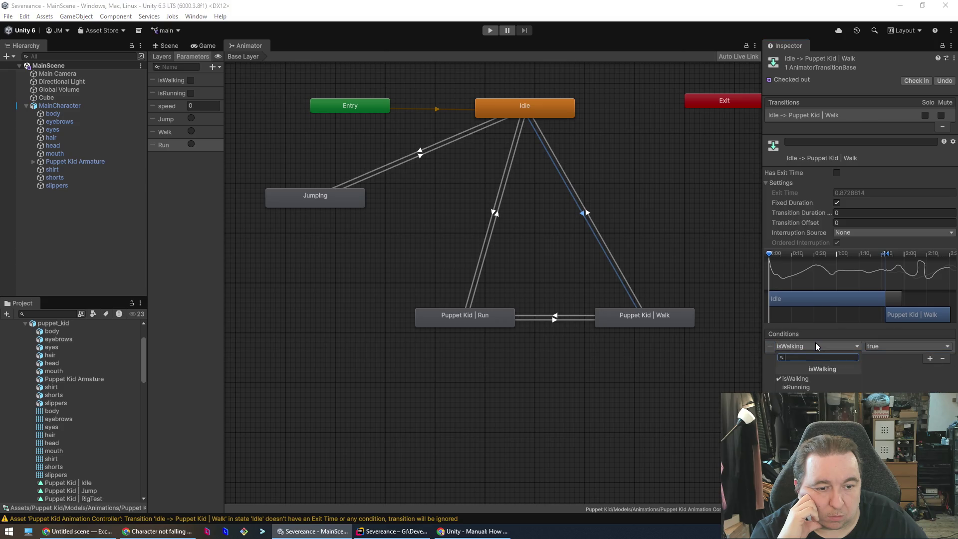
{"action": "left_click", "coordinate": [813, 388]}
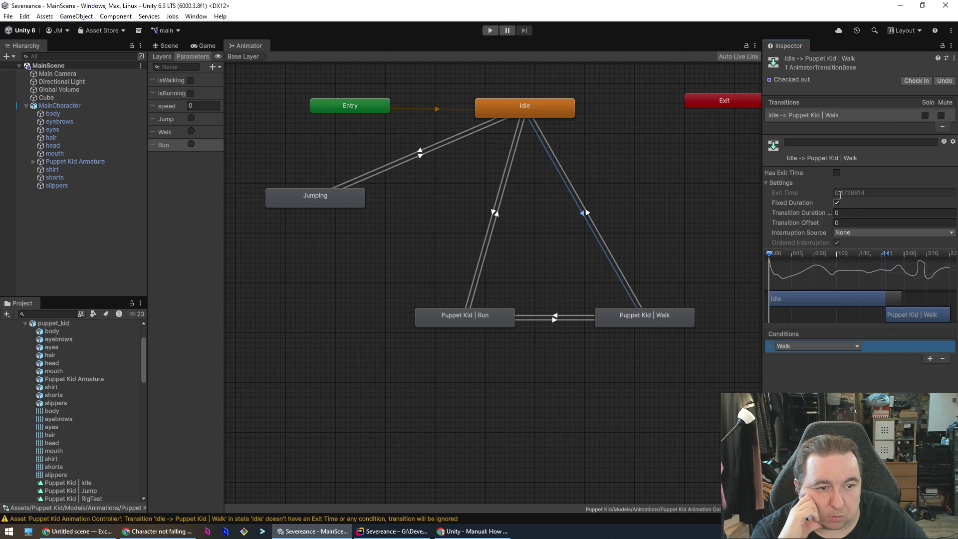
Clear Walk→Idle's isWalking and isRunning conditions and tick Has Exit Time.
{"action": "left_click", "coordinate": [587, 213]}
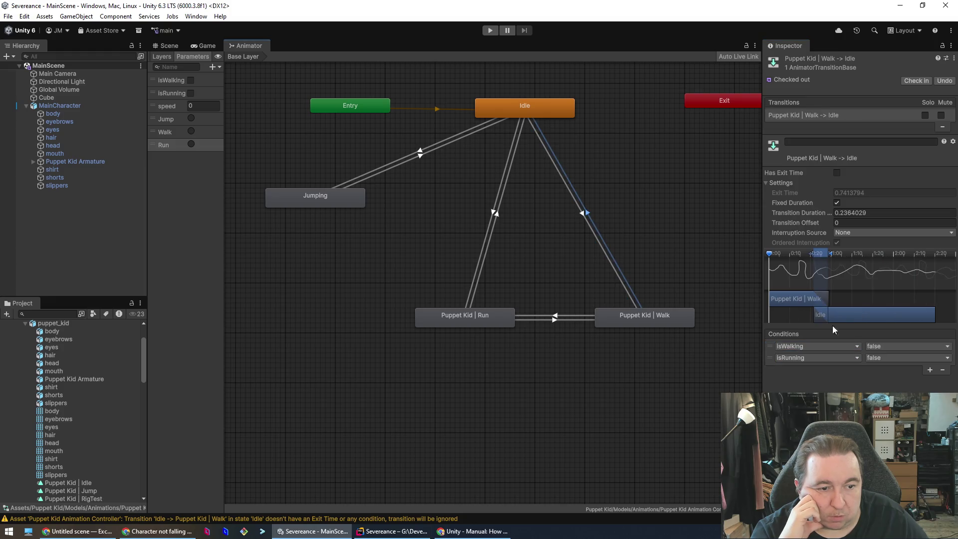
{"action": "left_click", "coordinate": [943, 370]}
{"action": "left_click", "coordinate": [943, 358]}
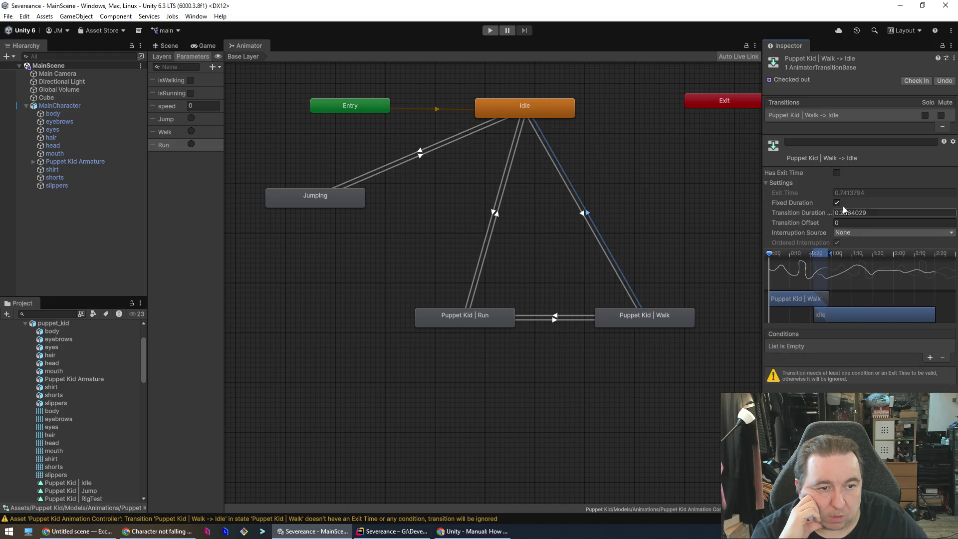
{"action": "left_click", "coordinate": [836, 172]}
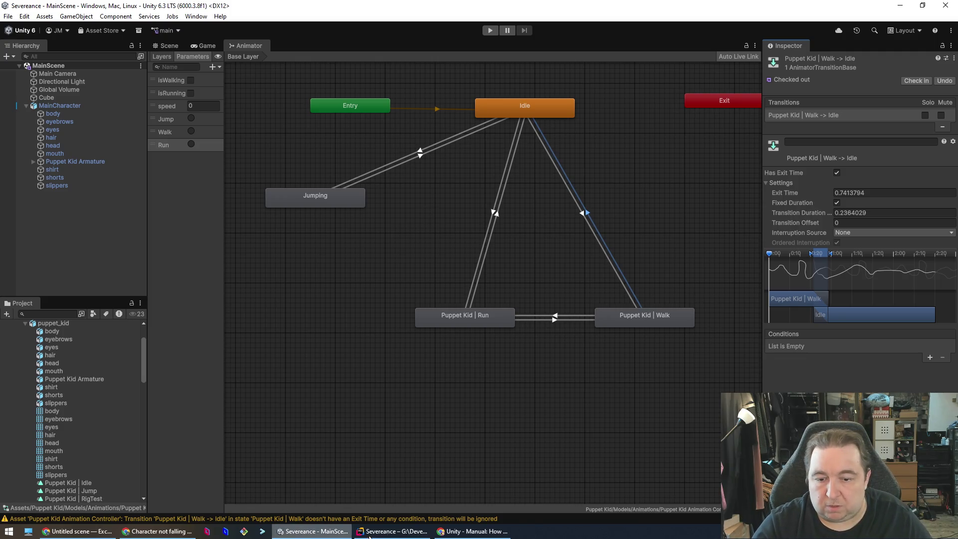
{"action": "left_click", "coordinate": [407, 531]}
Duplicate the JumpTrigger line into a WalkTrigger hash for "Walk".
{"action": "scroll", "coordinate": [526, 346], "scroll_direction": "up", "scroll_amount": 6}
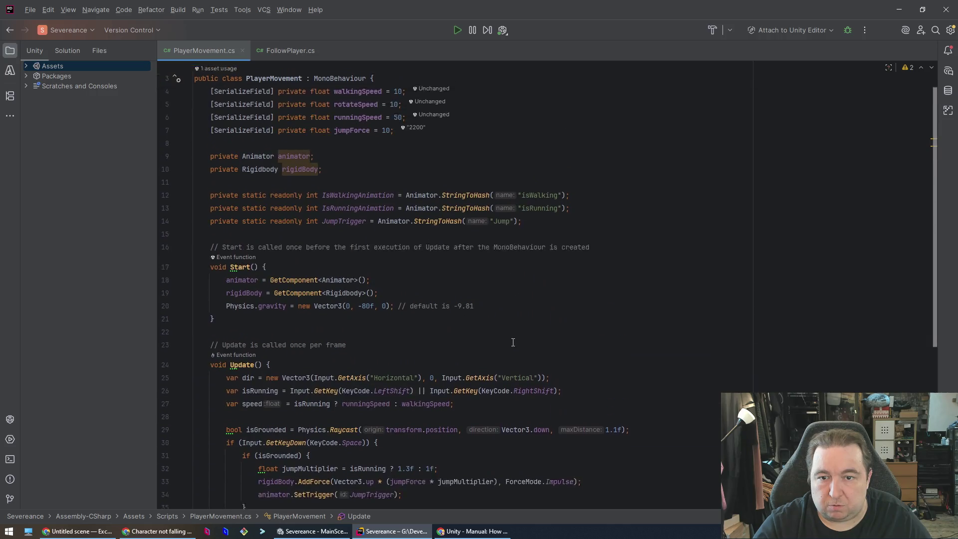
{"action": "left_click", "coordinate": [621, 253]}
{"action": "key", "text": "Down"}
{"action": "key", "text": "Up"}
{"action": "key", "text": "Up"}
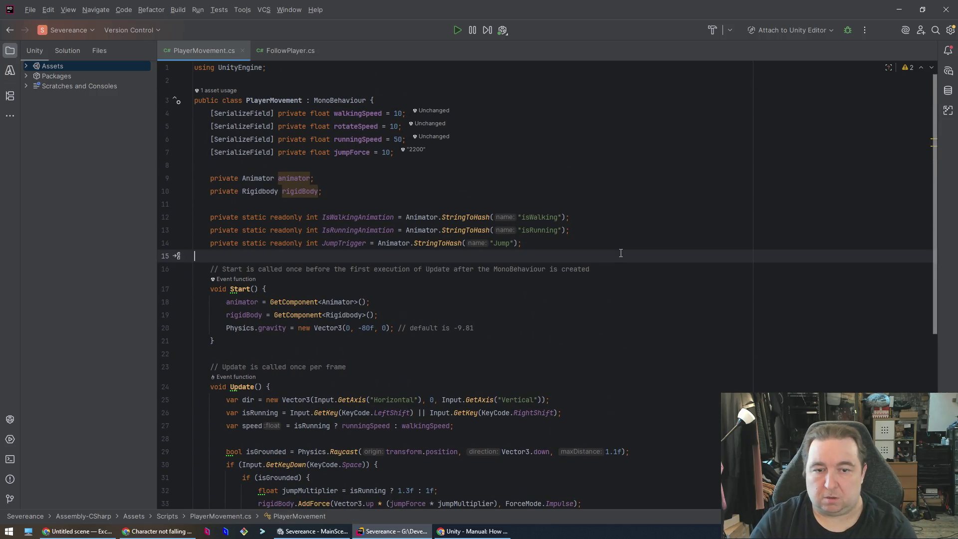
{"action": "key", "text": "End"}
{"action": "key", "text": "ctrl+d"}
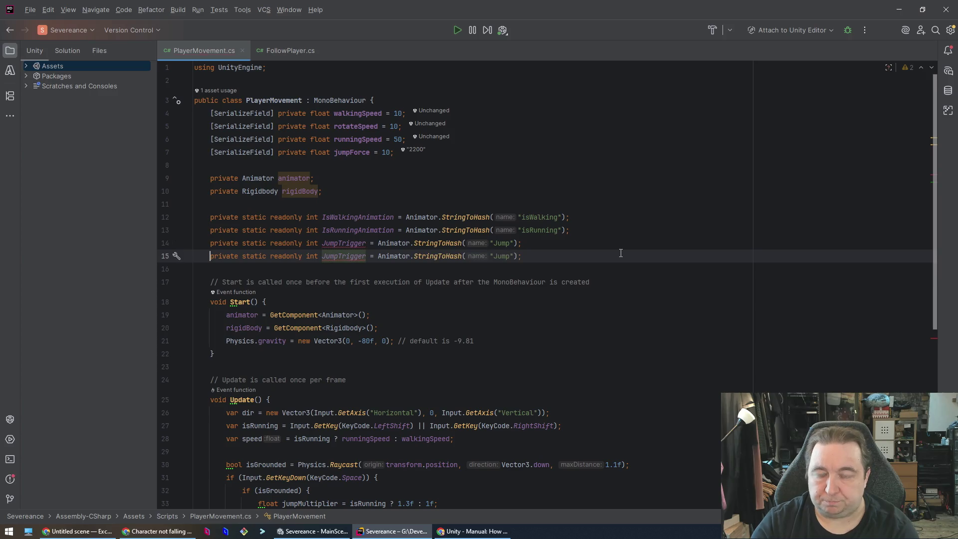
{"action": "key", "text": "ctrl+Right"}
{"action": "key", "text": "ctrl+Right"}
{"action": "key", "text": "ctrl+Right"}
{"action": "type", "text": "Walk"}
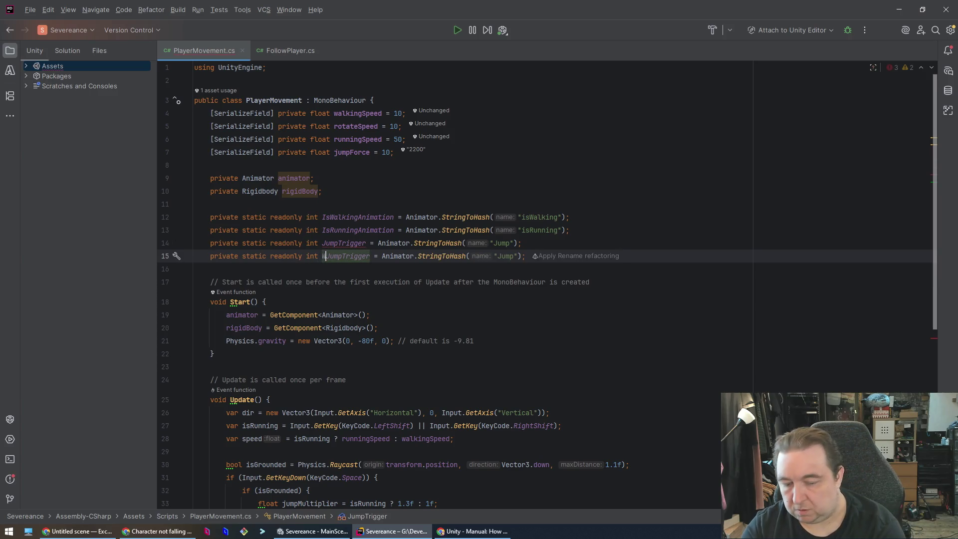
{"action": "key", "text": "ctrl+Delete"}
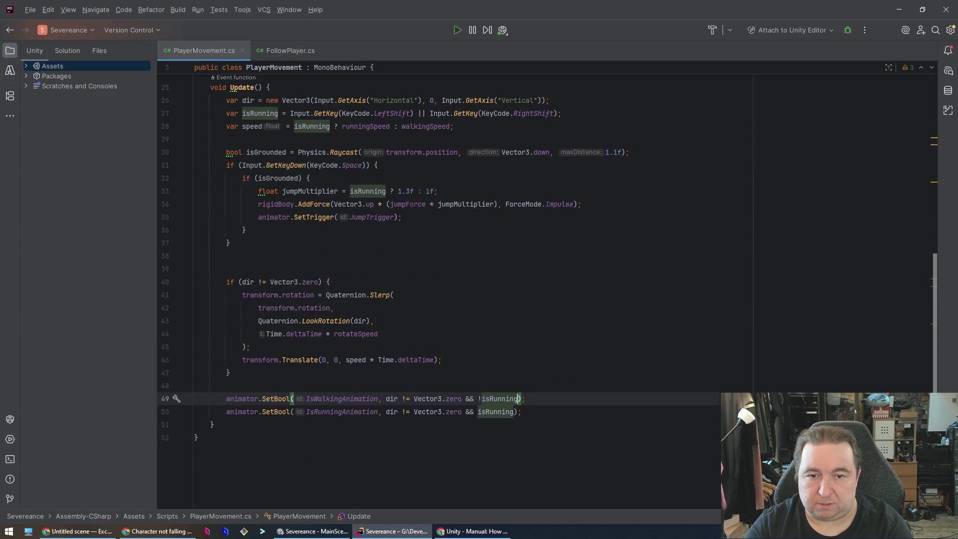
{"action": "left_click", "coordinate": [517, 256]}
{"action": "key", "text": "Left"}
{"action": "key", "text": "Left"}
{"action": "key", "text": "ctrl+BackSpace"}
{"action": "type", "text": "Walk"}
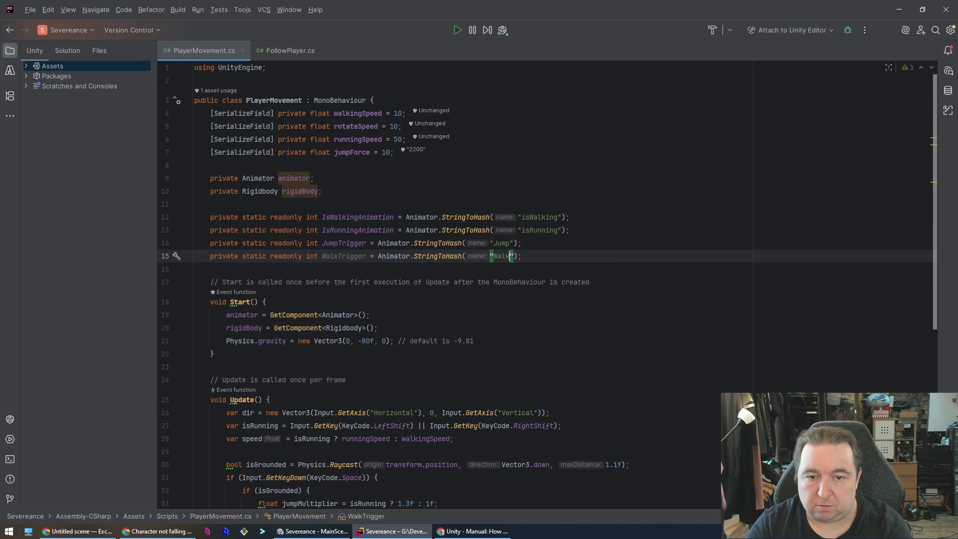
Duplicate the WalkTrigger line into a RunTrigger hash for "Run".
{"action": "key", "text": "Home"}
{"action": "key", "text": "shift+End"}
{"action": "key", "text": "ctrl+d"}
{"action": "key", "text": "ctrl+Right"}
{"action": "key", "text": "ctrl+Right"}
{"action": "key", "text": "ctrl+Delete"}
{"action": "type", "text": "Run"}
{"action": "key", "text": "ctrl+Right"}
{"action": "key", "text": "ctrl+Right"}
{"action": "key", "text": "ctrl+Right"}
{"action": "key", "text": "Left"}
{"action": "key", "text": "ctrl+BackSpace"}
{"action": "type", "text": "Run"}
Delete the IsWalkingAnimation and IsRunningAnimation hash declaration lines.
{"action": "key", "text": "Up"}
{"action": "key", "text": "Up"}
{"action": "key", "text": "Up"}
{"action": "key", "text": "Up"}
{"action": "key", "text": "Home"}
{"action": "key", "text": "shift+Down"}
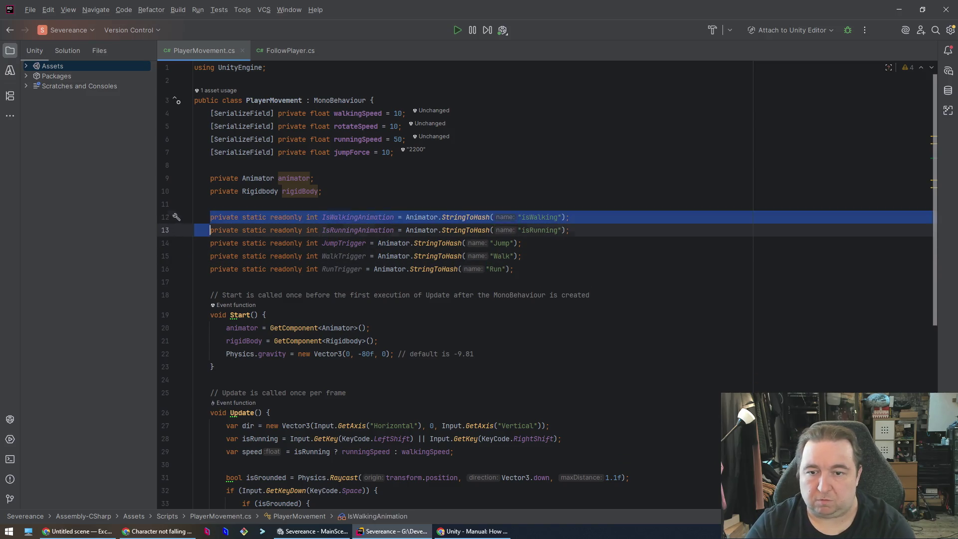
{"action": "key", "text": "Delete"}
{"action": "key", "text": "shift+Down"}
{"action": "key", "text": "Delete"}
{"action": "key", "text": "Down"}
{"action": "key", "text": "Down"}
{"action": "key", "text": "Down"}
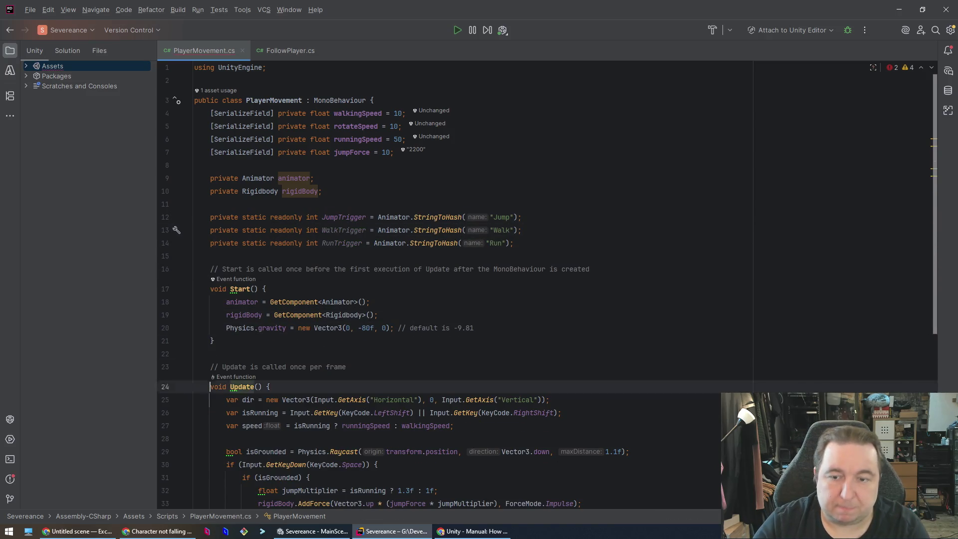
Insert a blank line in Update above the two animator SetBool lines.
{"action": "key", "text": "Down"}
{"action": "key", "text": "Down"}
{"action": "key", "text": "Down"}
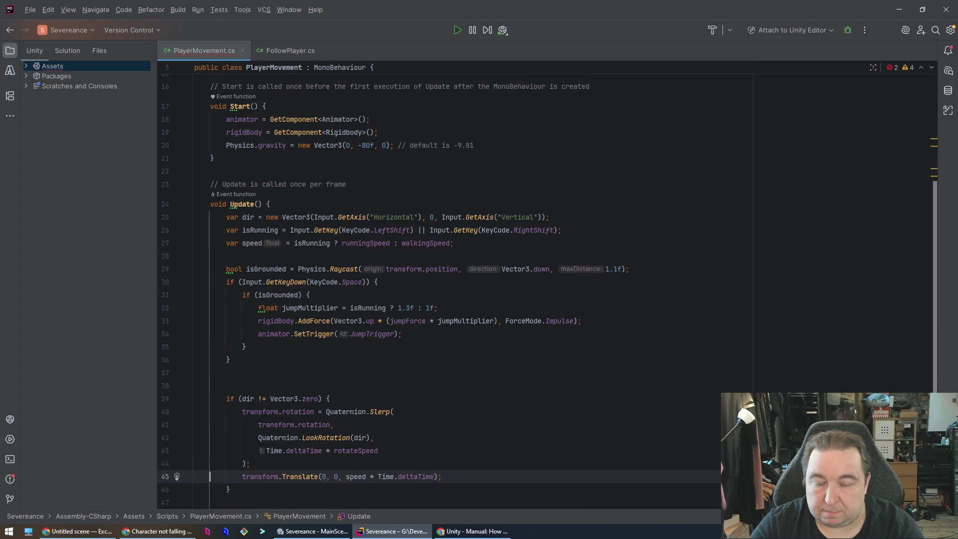
{"action": "key", "text": "Up"}
{"action": "key", "text": "Up"}
{"action": "key", "text": "Up"}
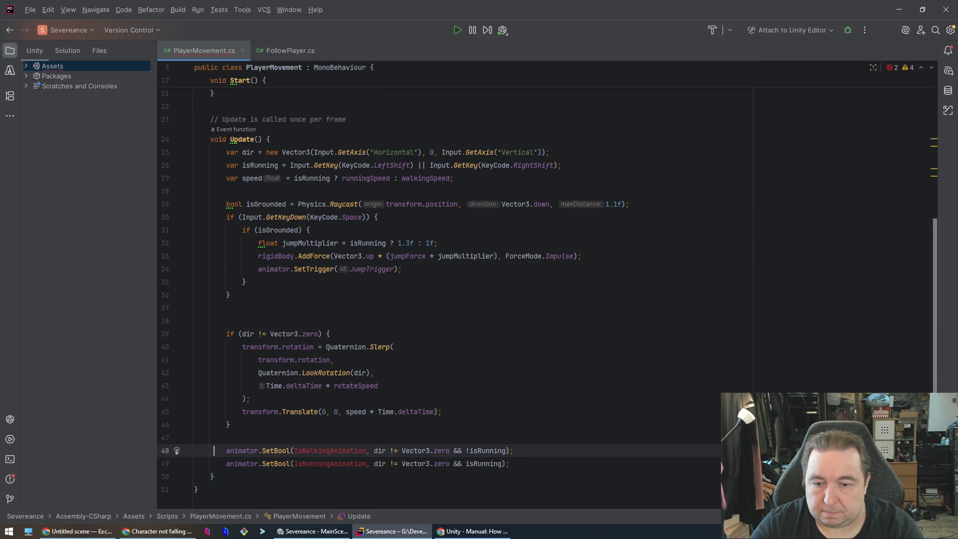
{"action": "key", "text": "Home"}
{"action": "key", "text": "shift+Down"}
{"action": "key", "text": "shift+End"}
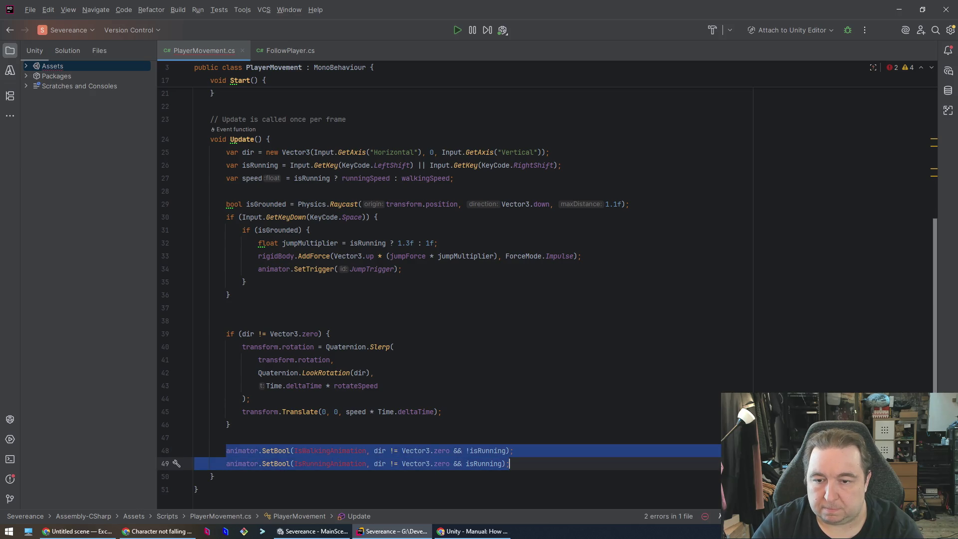
{"action": "key", "text": "Up"}
{"action": "key", "text": "Up"}
{"action": "key", "text": "Up"}
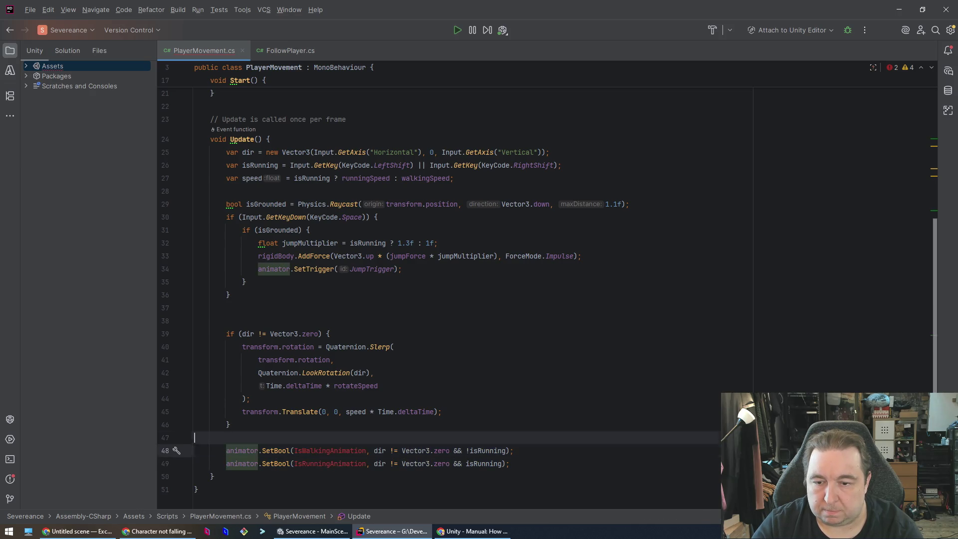
{"action": "key", "text": "Down"}
{"action": "key", "text": "Down"}
{"action": "key", "text": "Up"}
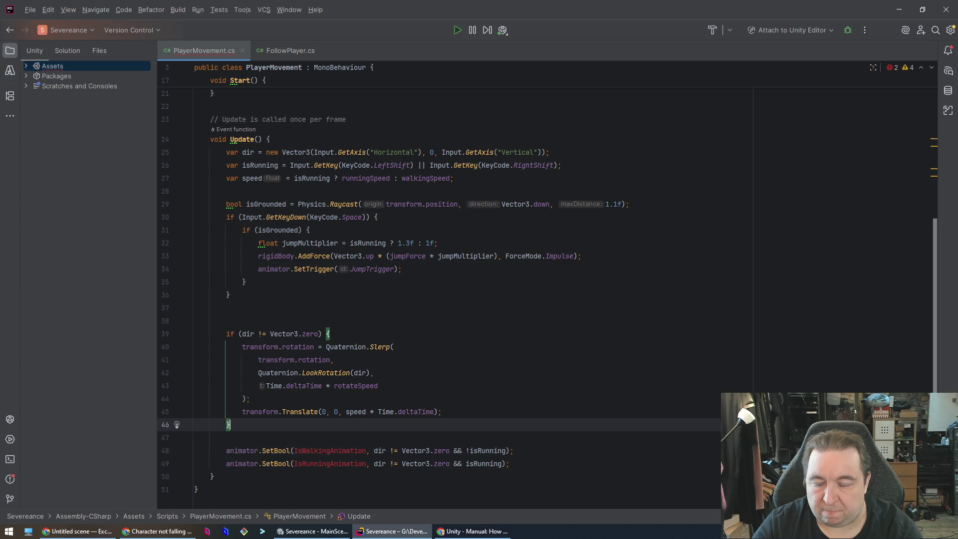
{"action": "key", "text": "Return"}
{"action": "key", "text": "Return"}
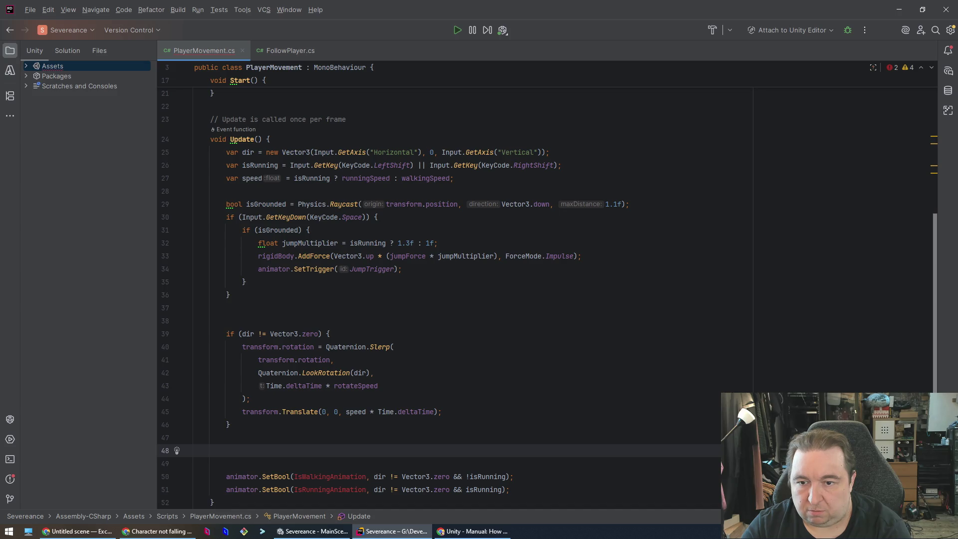
Write an if (isRunning) { block there, discarding the suggested SetFloat and isGrounded text.
{"action": "type", "text": "anima"}
{"action": "key", "text": "Tab"}
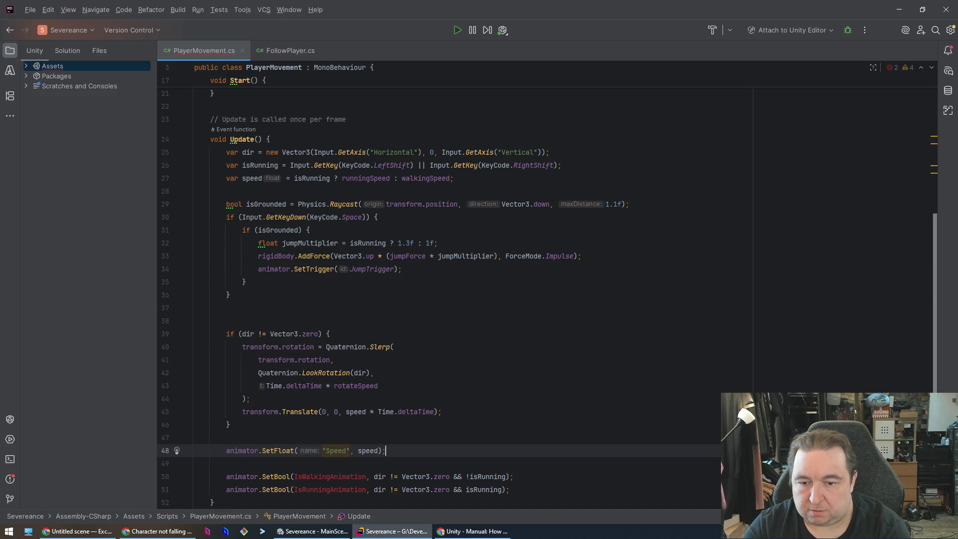
{"action": "key", "text": "shift+Home"}
{"action": "key", "text": "BackSpace"}
{"action": "type", "text": "isGrounded("}
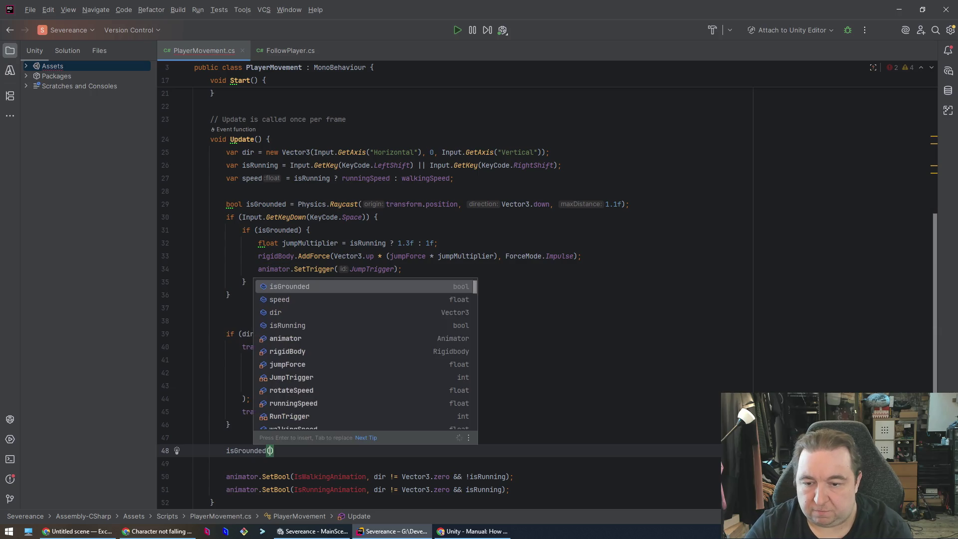
{"action": "key", "text": "shift+Home"}
{"action": "key", "text": "BackSpace"}
{"action": "type", "text": "if"}
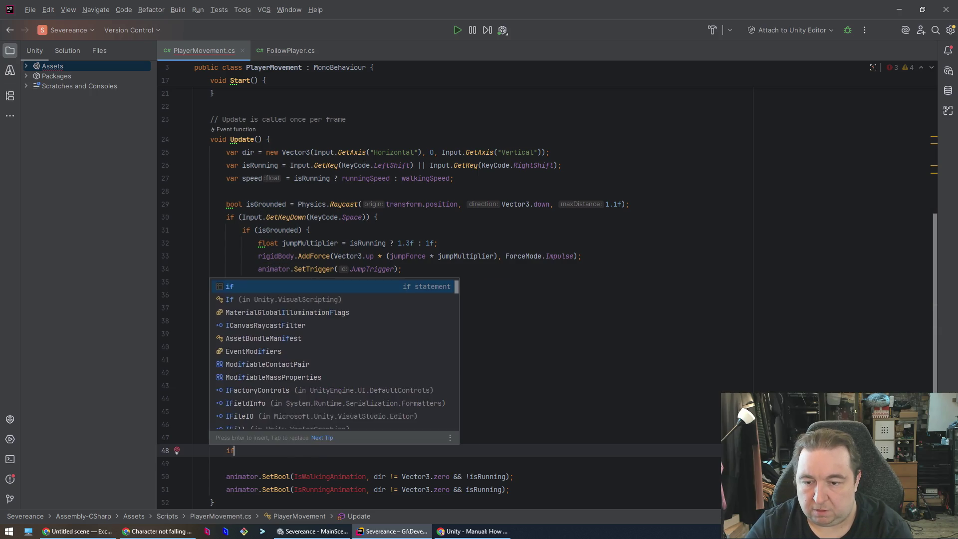
{"action": "type", "text": "(isRunning) {"}
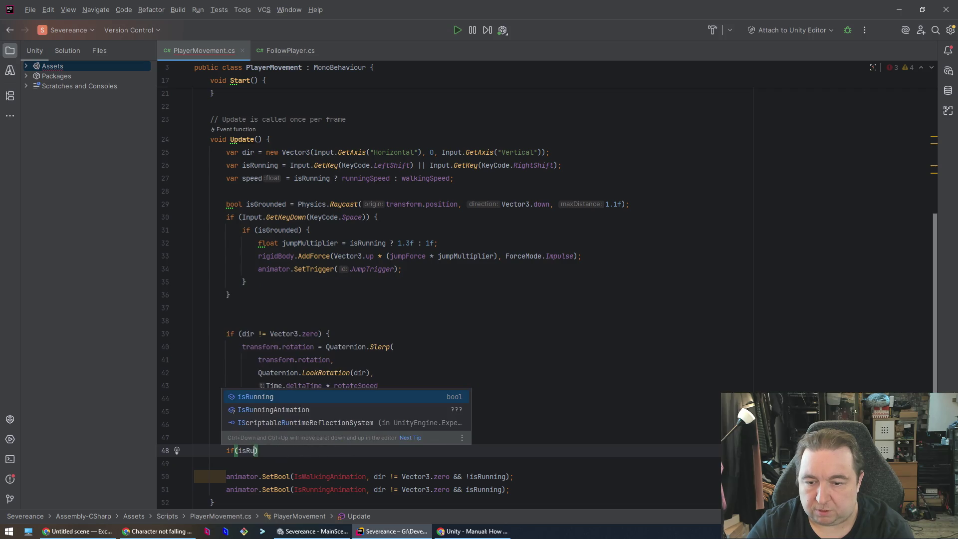
{"action": "key", "text": "Return"}
Add animator.SetTrigger(RunTrigger) inside the isRunning block, replacing the suggested WalkTrigger argument.
{"action": "type", "text": "an"}
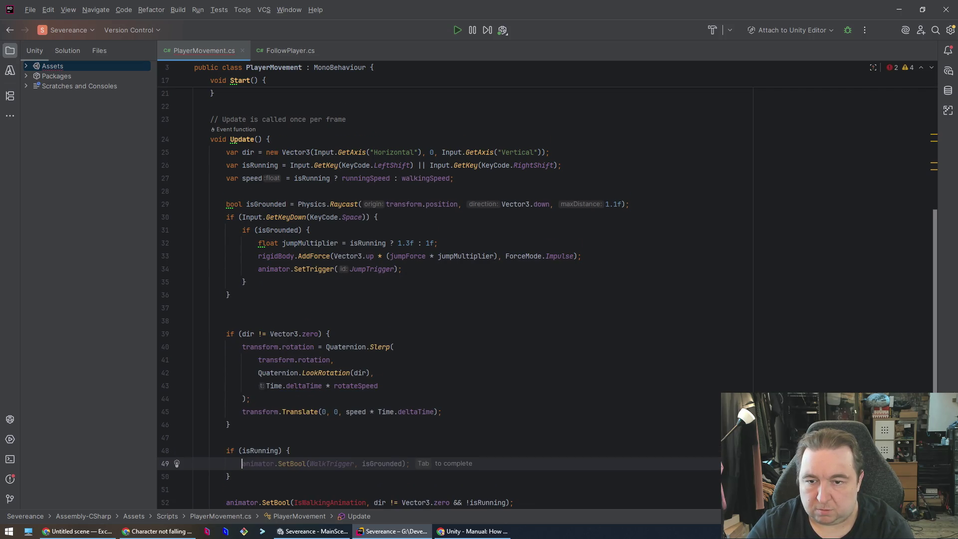
{"action": "type", "text": "imator."}
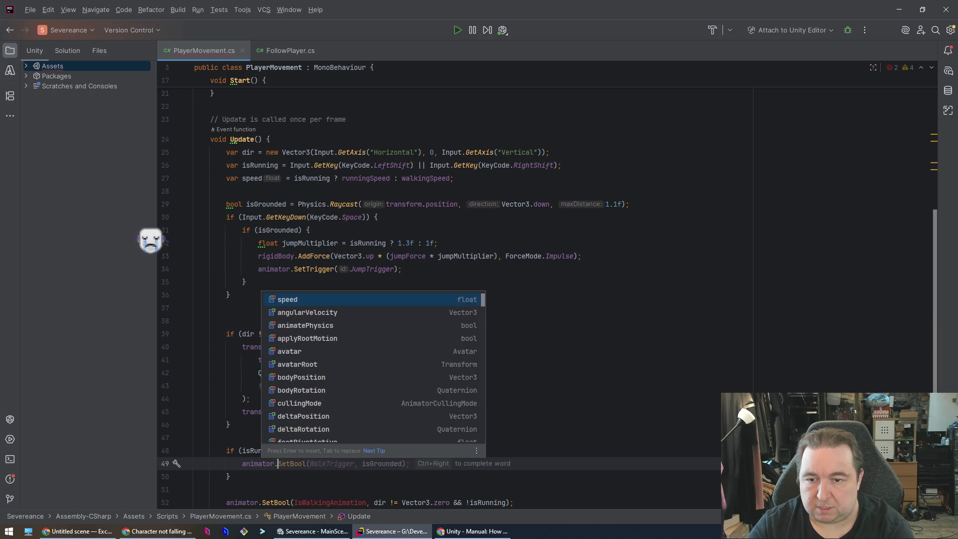
{"action": "type", "text": "se"}
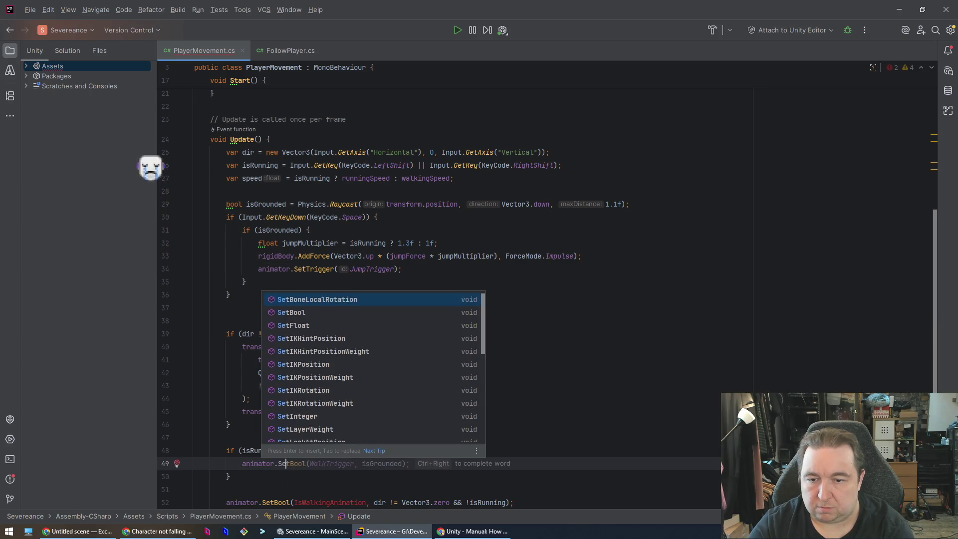
{"action": "type", "text": "tTr"}
{"action": "key", "text": "Return"}
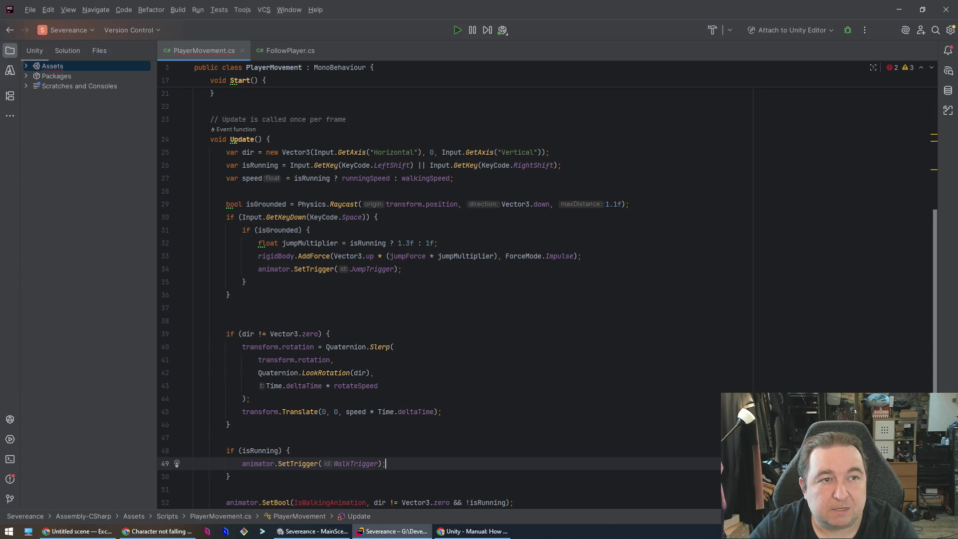
{"action": "key", "text": "Left"}
{"action": "key", "text": "Left"}
{"action": "key", "text": "BackSpace"}
{"action": "key", "text": "BackSpace"}
{"action": "key", "text": "BackSpace"}
{"action": "key", "text": "BackSpace"}
{"action": "key", "text": "BackSpace"}
{"action": "key", "text": "BackSpace"}
{"action": "type", "text": "R"}
{"action": "key", "text": "Return"}
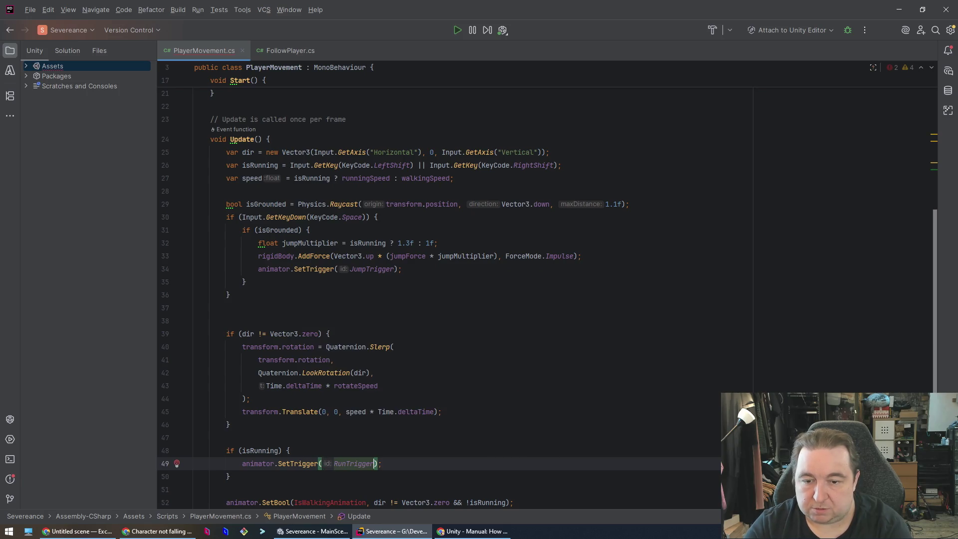
{"action": "key", "text": "Down"}
{"action": "key", "text": "Down"}
{"action": "key", "text": "Down"}
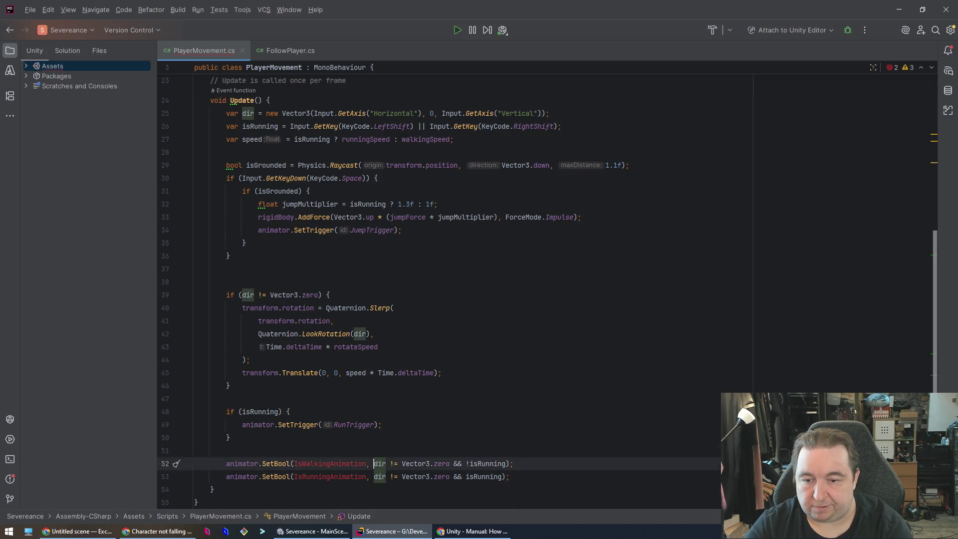
Add an else block with braces after the isRunning block.
{"action": "key", "text": "Up"}
{"action": "key", "text": "Up"}
{"action": "key", "text": "Up"}
{"action": "key", "text": "Up"}
{"action": "key", "text": "Down"}
{"action": "key", "text": "Down"}
{"action": "key", "text": "End"}
{"action": "key", "text": "Return"}
{"action": "type", "text": "ekse"}
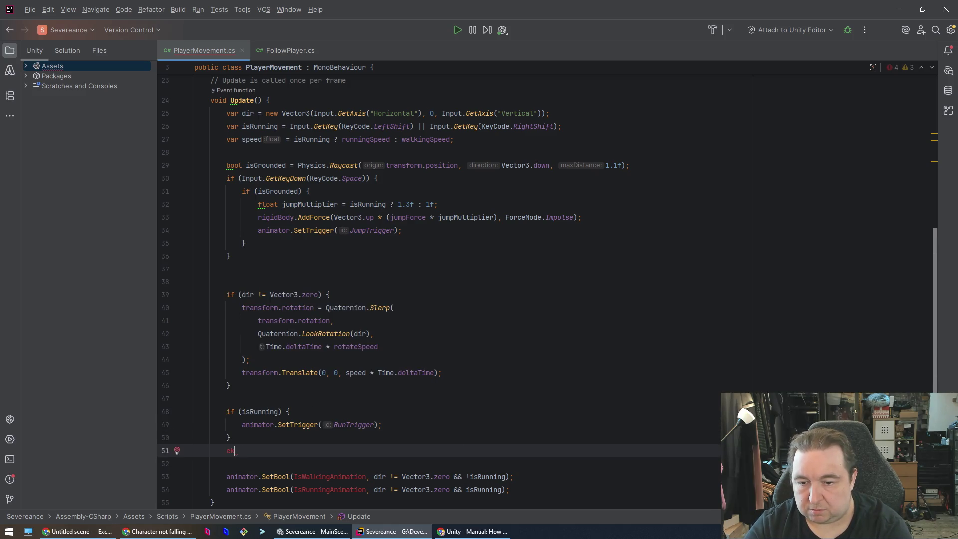
{"action": "key", "text": "BackSpace"}
{"action": "type", "text": "lse if("}
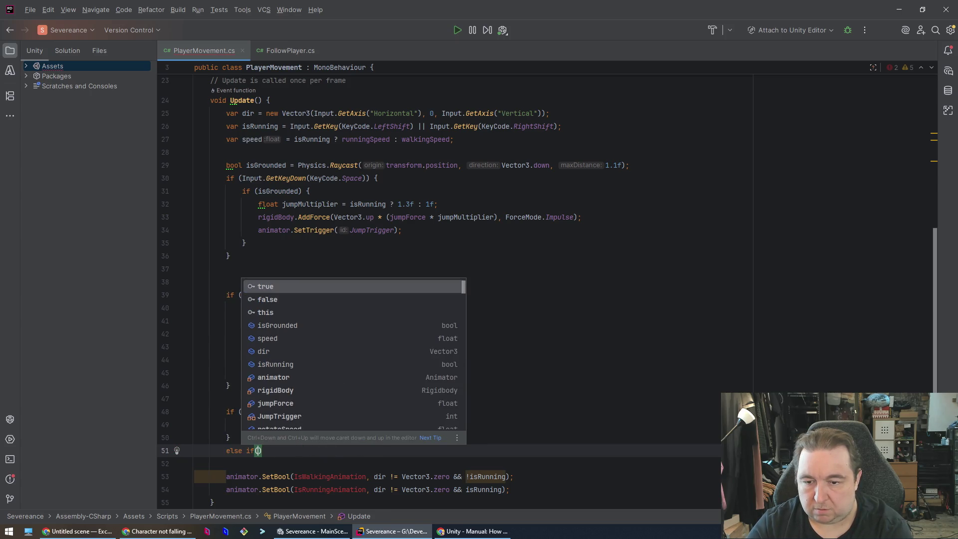
{"action": "key", "text": "BackSpace"}
{"action": "key", "text": "BackSpace"}
{"action": "key", "text": "BackSpace"}
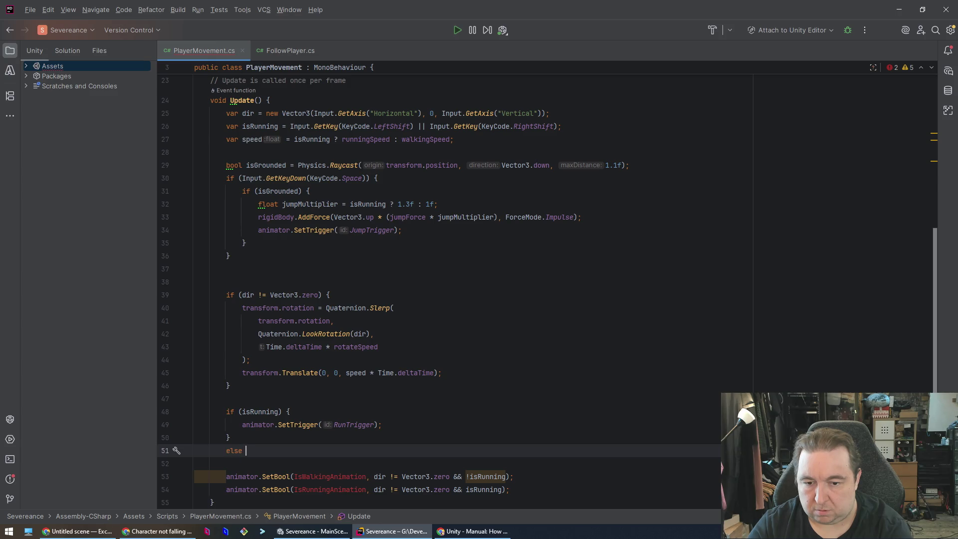
{"action": "type", "text": "if("}
{"action": "key", "text": "BackSpace"}
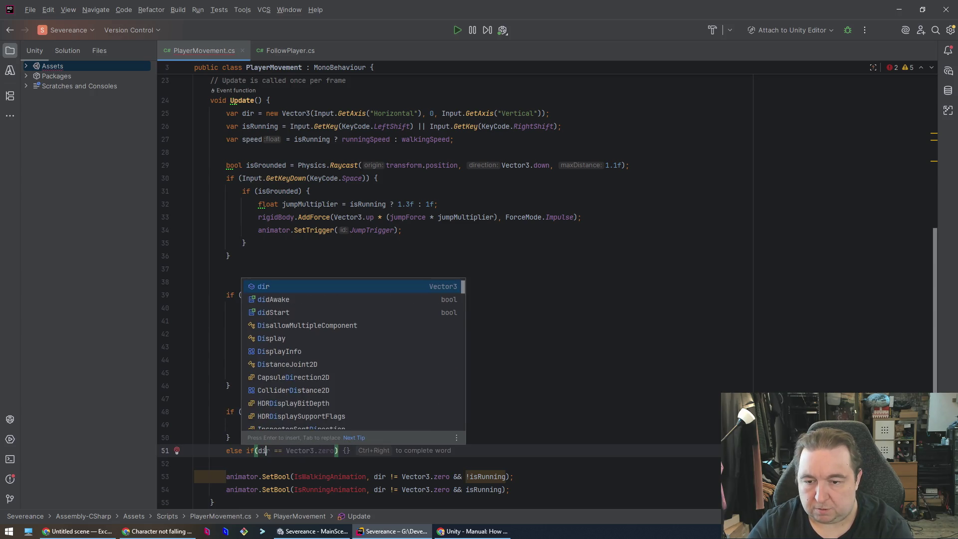
{"action": "key", "text": "Escape"}
{"action": "key", "text": "BackSpace"}
{"action": "key", "text": "BackSpace"}
{"action": "key", "text": "BackSpace"}
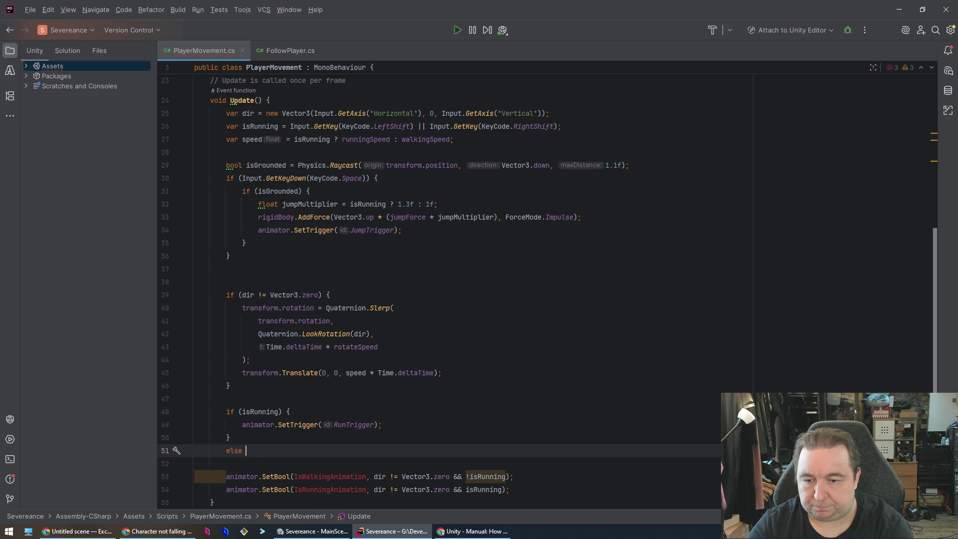
{"action": "type", "text": "{"}
{"action": "key", "text": "Return"}
{"action": "key", "text": "Up"}
{"action": "key", "text": "Up"}
Fill the else block with animator.SetTrigger(WalkTrigger), copied from the RunTrigger call.
{"action": "key", "text": "Up"}
{"action": "key", "text": "ctrl+c"}
{"action": "key", "text": "Down"}
{"action": "key", "text": "Down"}
{"action": "key", "text": "Down"}
{"action": "key", "text": "ctrl+v"}
{"action": "key", "text": "Left"}
{"action": "key", "text": "Left"}
{"action": "key", "text": "BackSpace"}
{"action": "key", "text": "BackSpace"}
{"action": "key", "text": "BackSpace"}
{"action": "key", "text": "BackSpace"}
{"action": "type", "text": "Walk"}
{"action": "key", "text": "Return"}
{"action": "key", "text": "Up"}
{"action": "key", "text": "Up"}
{"action": "key", "text": "Up"}
{"action": "key", "text": "Down"}
{"action": "key", "text": "Down"}
{"action": "key", "text": "Down"}
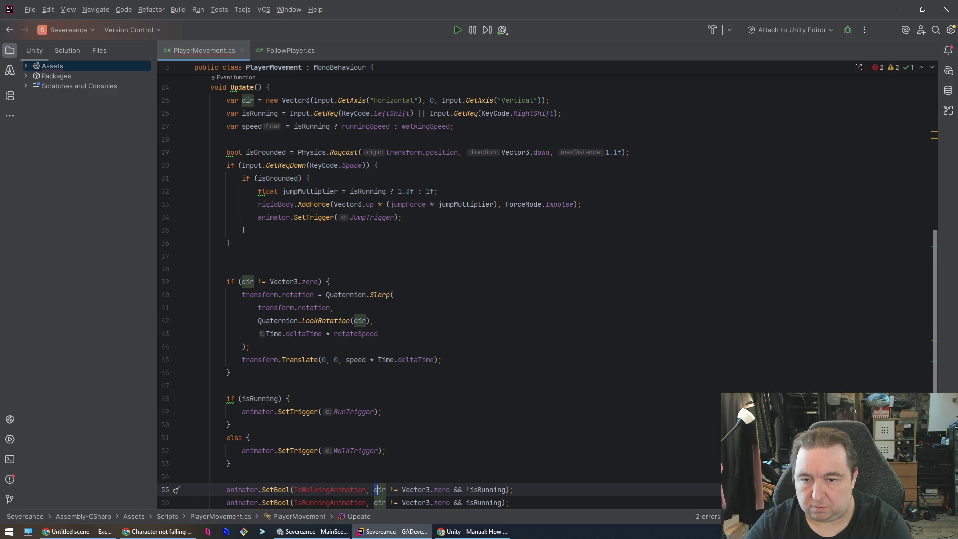
{"action": "key", "text": "Up"}
{"action": "key", "text": "Up"}
{"action": "key", "text": "Up"}
Move the run/walk if/else block inside the movement check after the Translate line and reformat.
{"action": "left_click_drag", "start_coordinate": [226, 412], "coordinate": [230, 466]}
{"action": "key", "text": "ctrl+x"}
{"action": "left_click", "coordinate": [227, 372]}
{"action": "key", "text": "ctrl+v"}
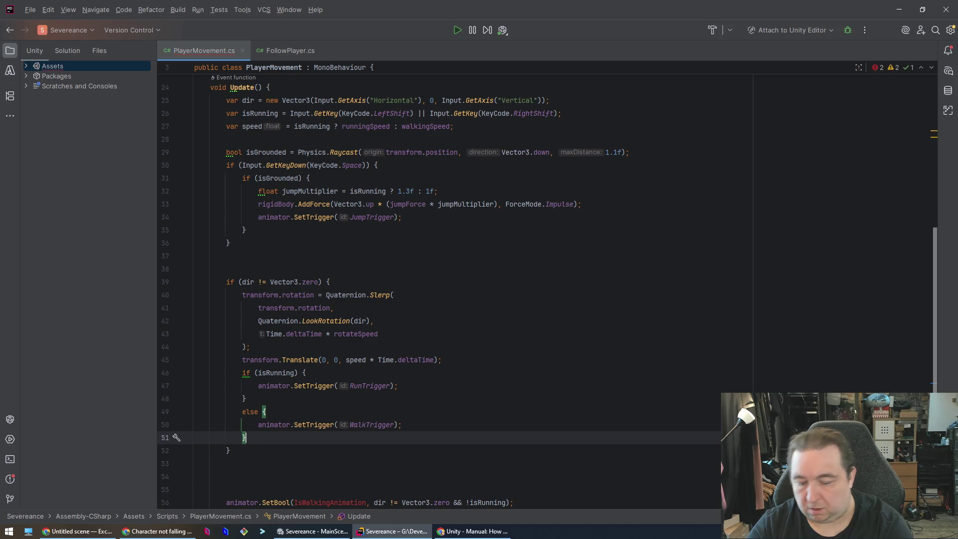
{"action": "key", "text": "ctrl+alt+l"}
Delete the two animator SetBool lines and return to the Unity editor.
{"action": "key", "text": "Down"}
{"action": "key", "text": "Down"}
{"action": "key", "text": "Down"}
{"action": "key", "text": "shift+Down"}
{"action": "key", "text": "shift+Down"}
{"action": "key", "text": "shift+Down"}
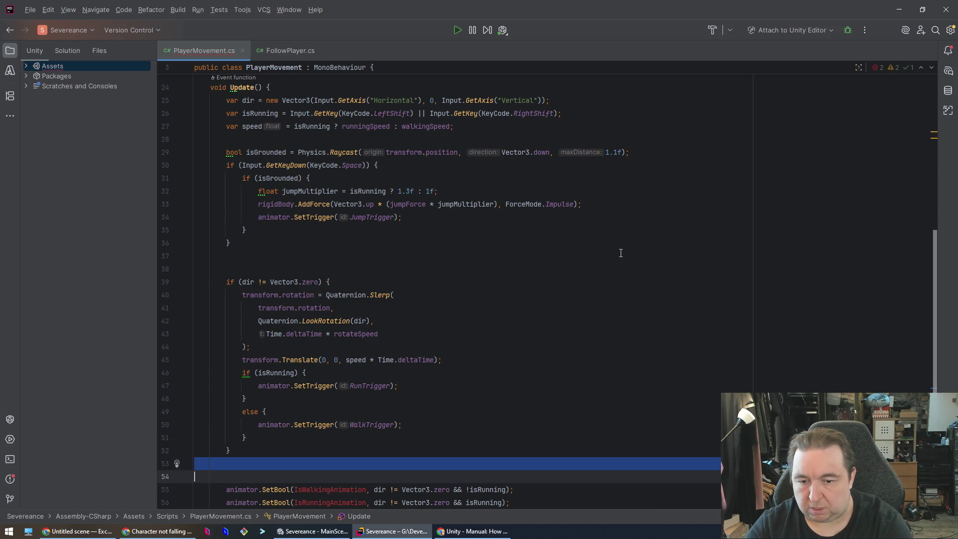
{"action": "key", "text": "ctrl+x"}
{"action": "key", "text": "Up"}
{"action": "key", "text": "Up"}
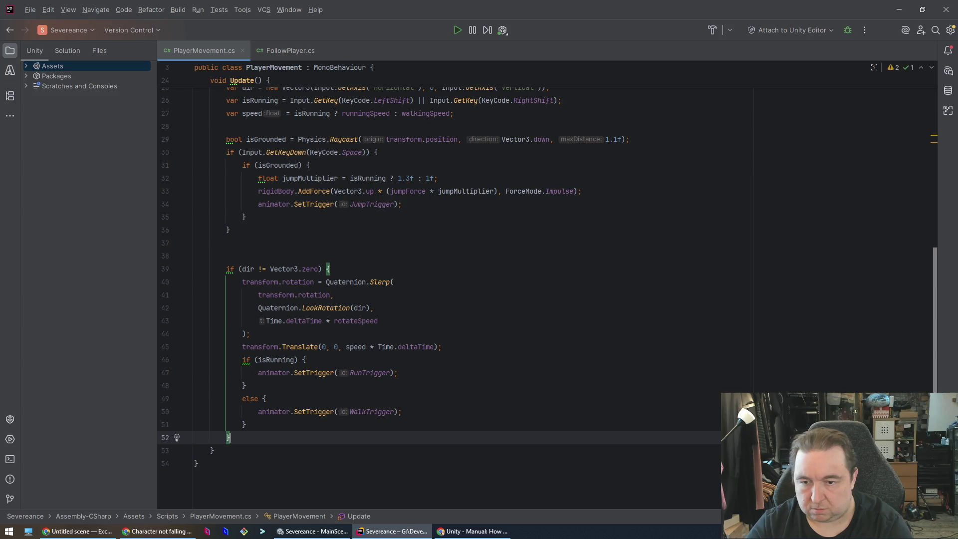
{"action": "key", "text": "Up"}
{"action": "key", "text": "Up"}
{"action": "key", "text": "Up"}
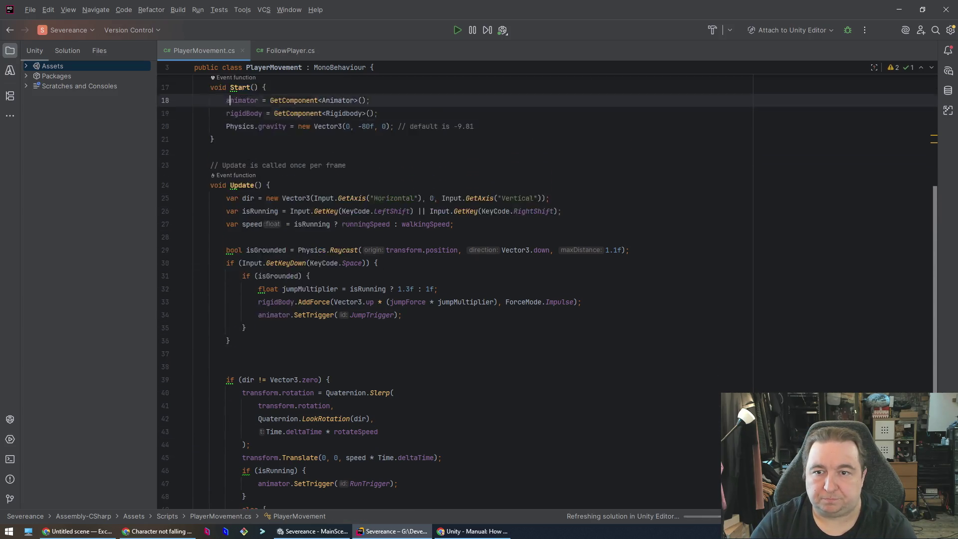
{"action": "key", "text": "Up"}
{"action": "key", "text": "Up"}
{"action": "key", "text": "Up"}
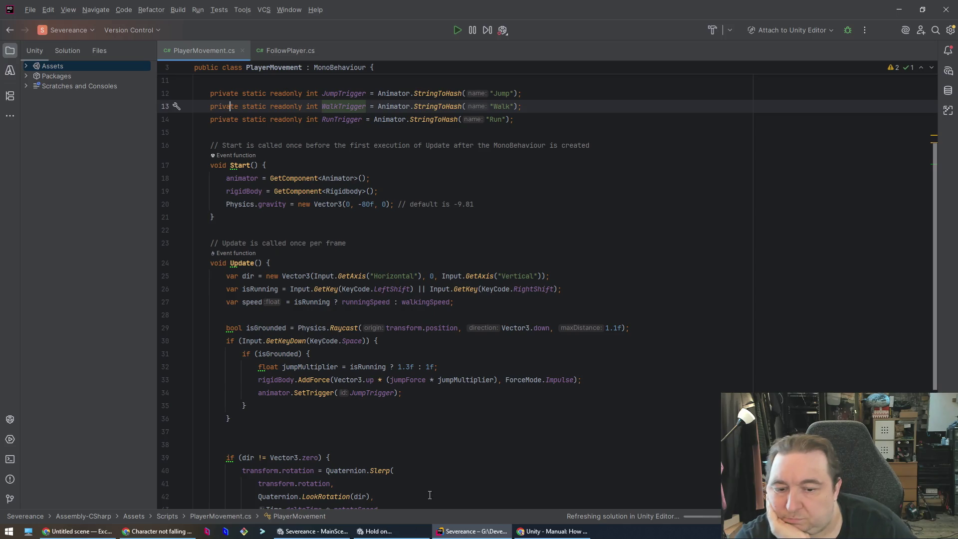
{"action": "left_click", "coordinate": [328, 535]}
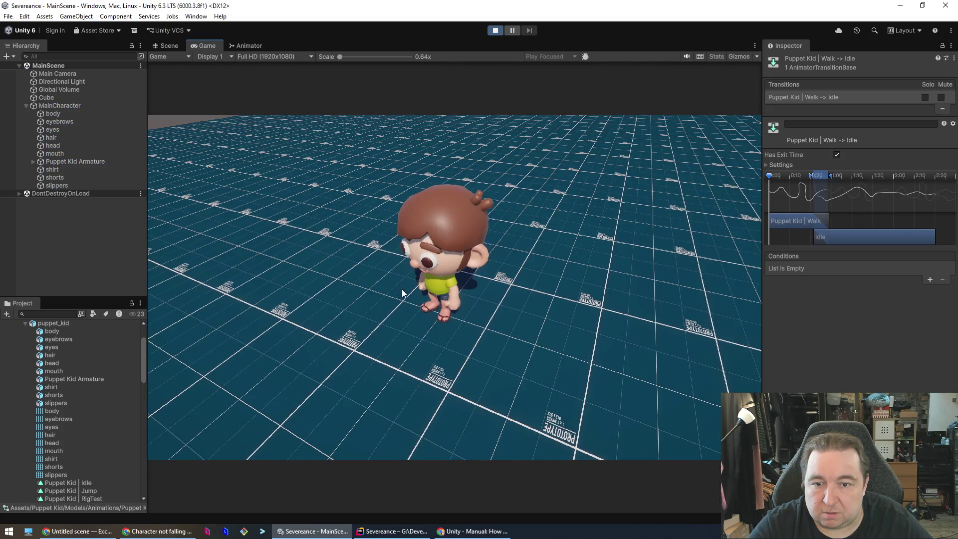
Walk Puppet Kid forward with W, then press S to turn it back toward the camera.
{"action": "key", "text": "w"}
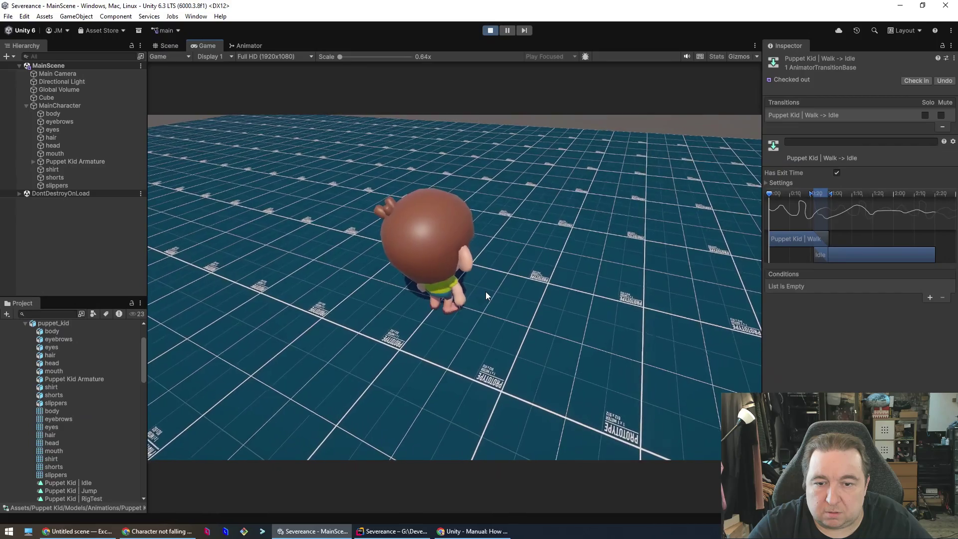
{"action": "key", "text": "s"}
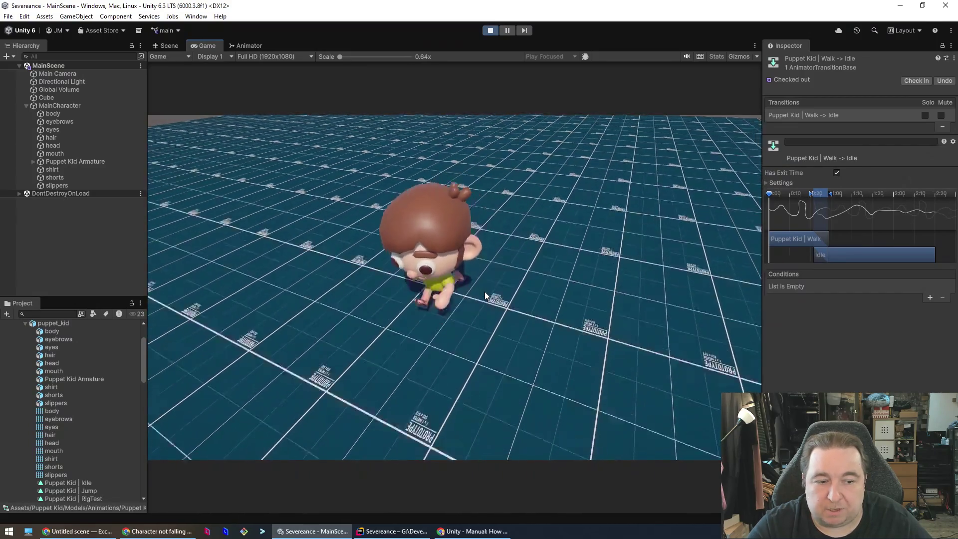
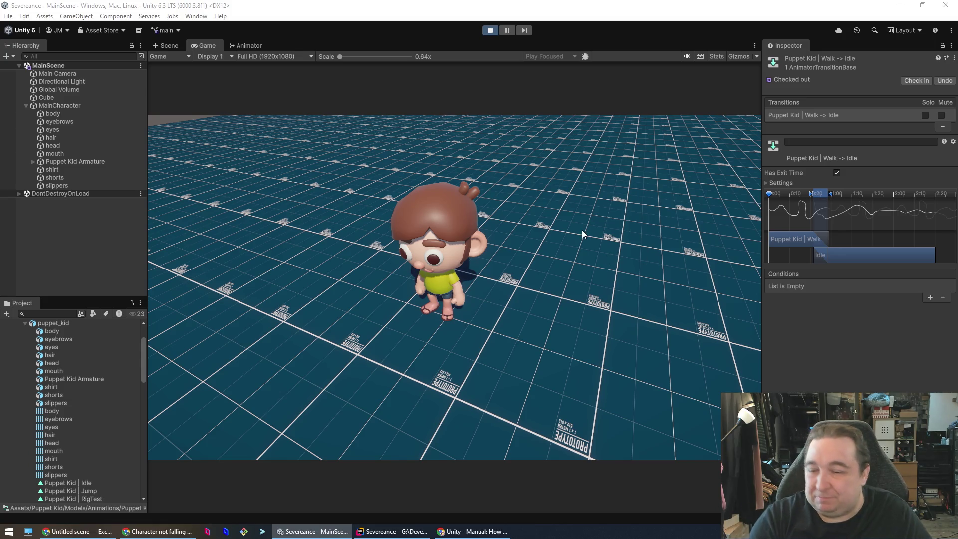
Scroll PlayerMovement.cs to the Run/Walk SetTrigger if/else block and inspect its lines and braces.
{"action": "left_click", "coordinate": [392, 531]}
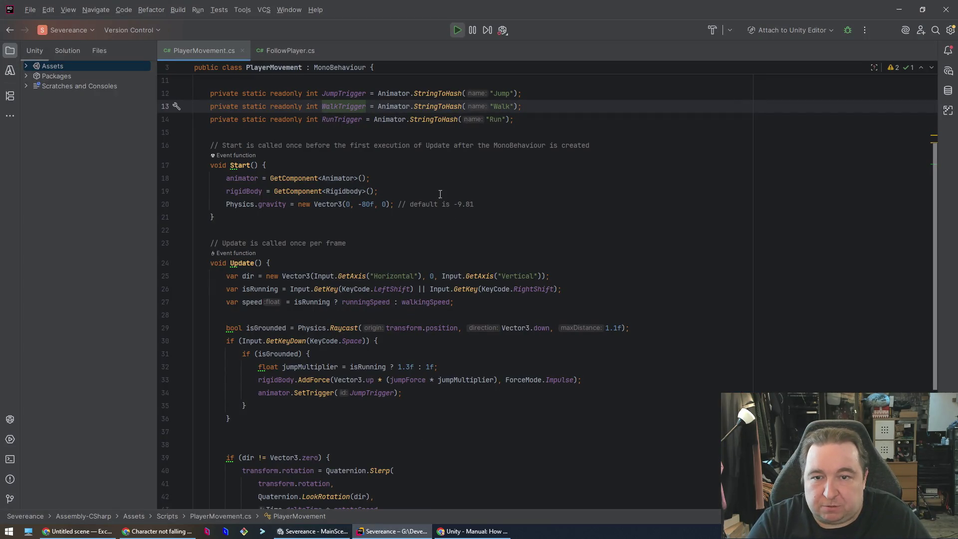
{"action": "scroll", "coordinate": [413, 131], "scroll_direction": "down", "scroll_amount": 5}
{"action": "left_click", "coordinate": [299, 346]}
{"action": "left_click", "coordinate": [330, 321]}
{"action": "left_click", "coordinate": [373, 306]}
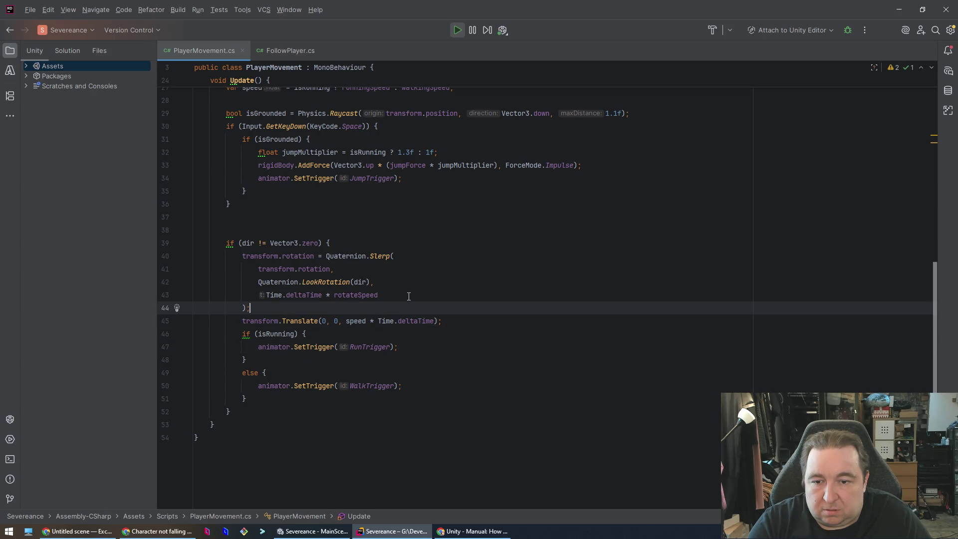
{"action": "left_click", "coordinate": [265, 373]}
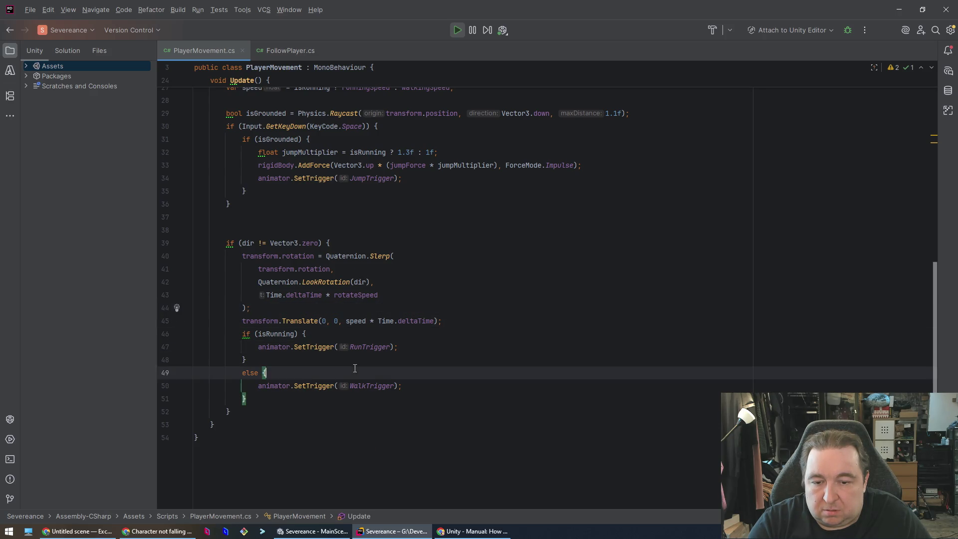
{"action": "left_click", "coordinate": [450, 384]}
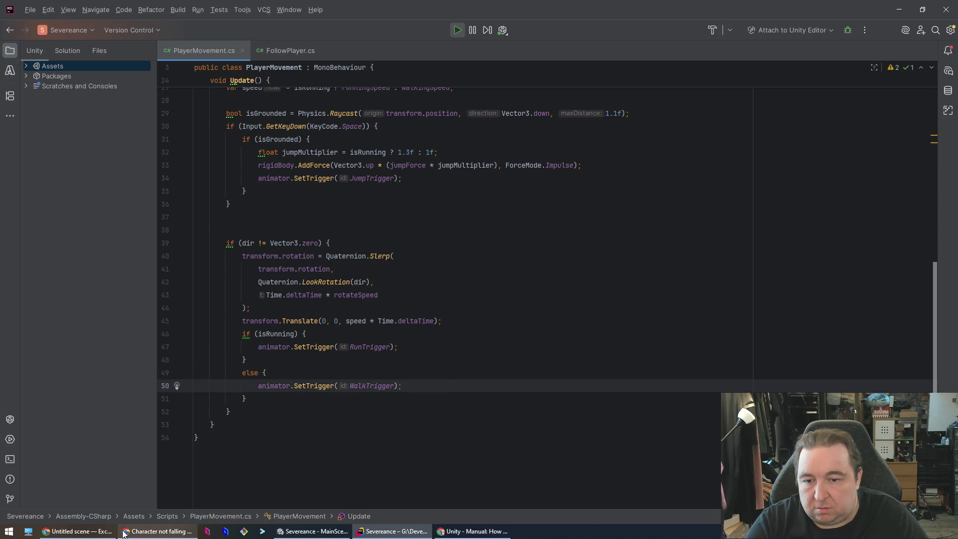
{"action": "left_click", "coordinate": [279, 369]}
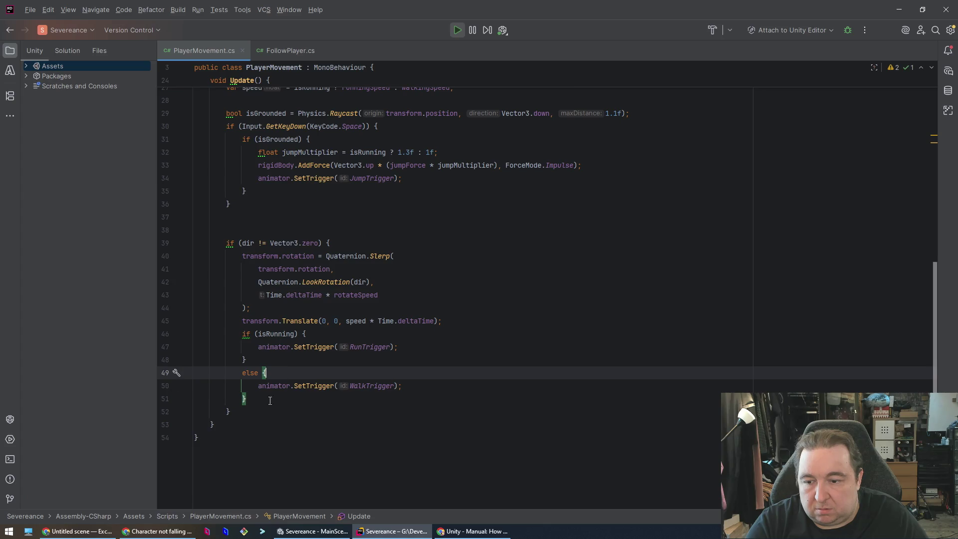
{"action": "left_click", "coordinate": [354, 384]}
{"action": "key", "text": "Up"}
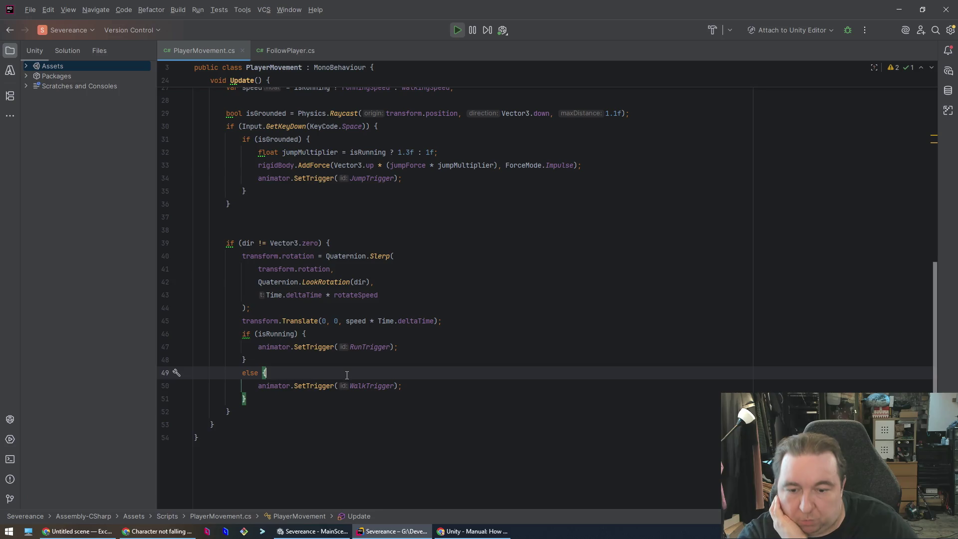
Check the running game in Unity, then step through the if (isRunning) trigger lines.
{"action": "key", "text": "alt+Tab"}
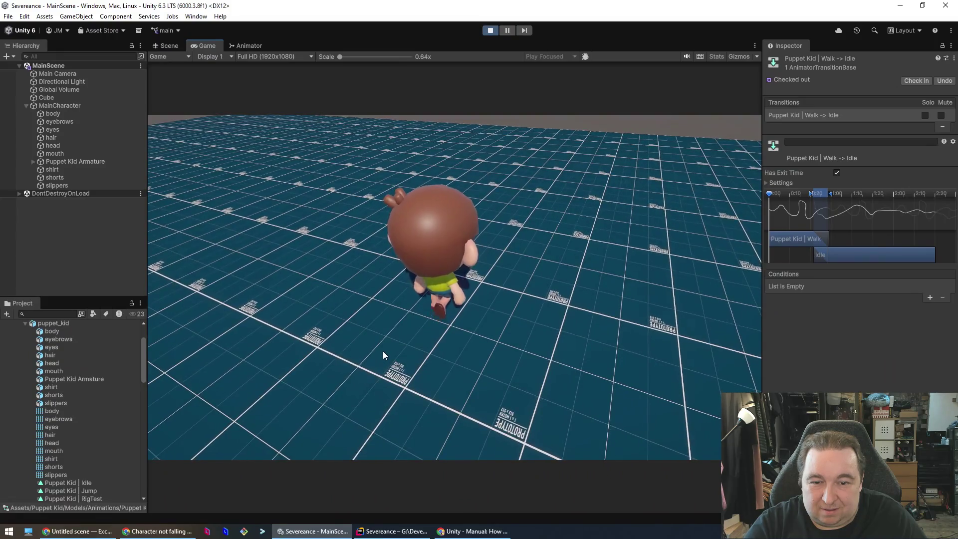
{"action": "key", "text": "alt+Tab"}
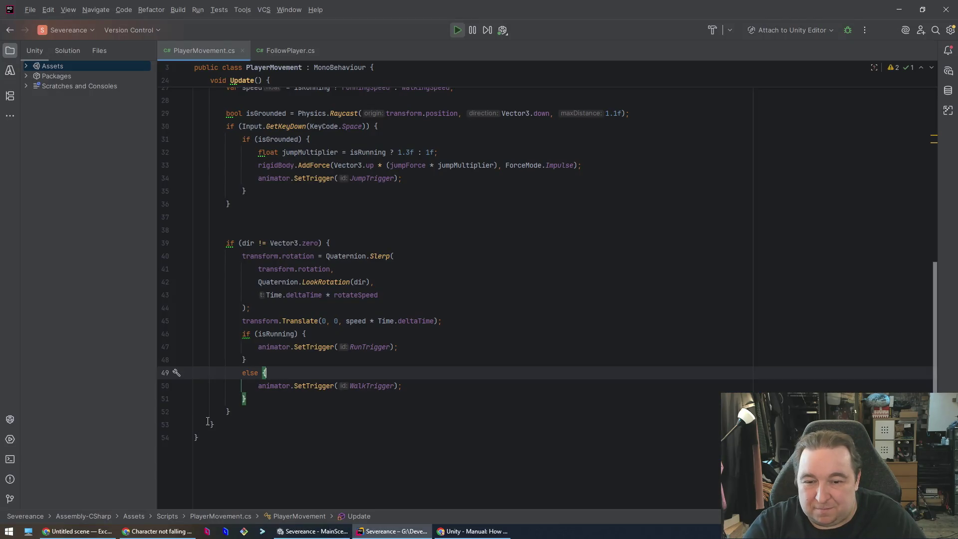
{"action": "left_click", "coordinate": [464, 336]}
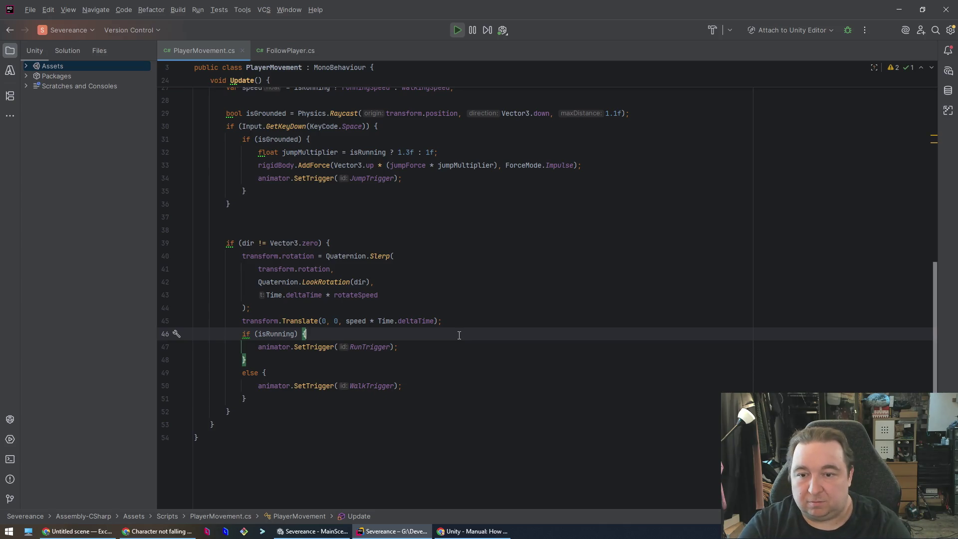
{"action": "key", "text": "Up"}
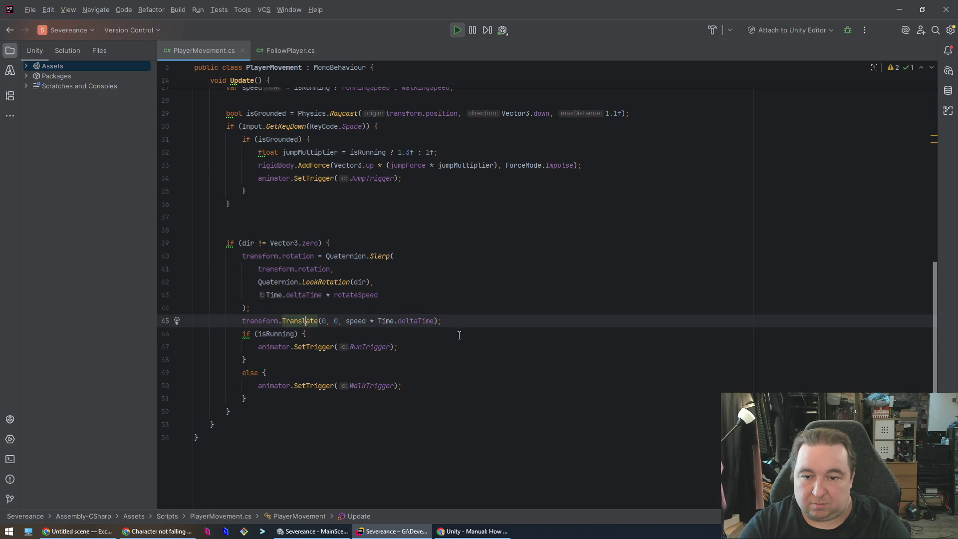
{"action": "key", "text": "Down"}
{"action": "key", "text": "Down"}
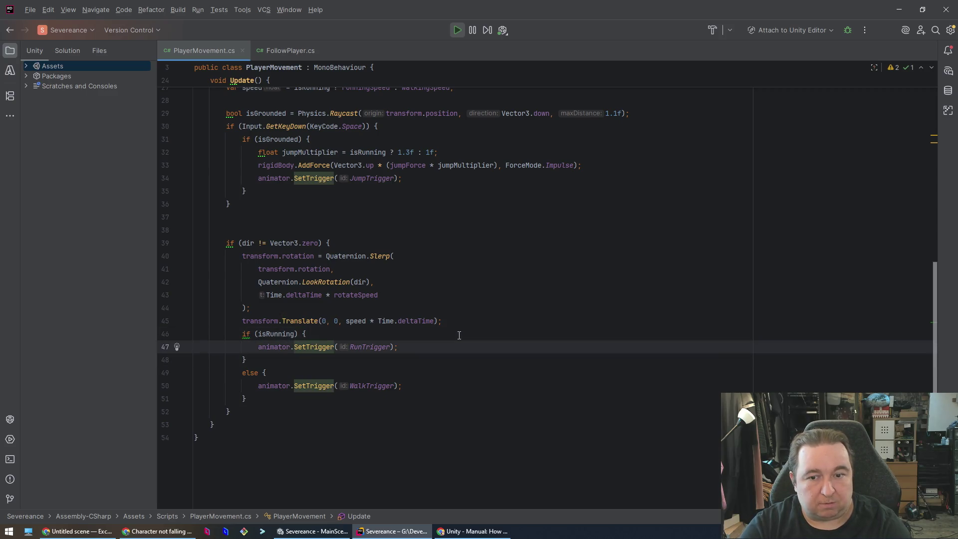
Test walking the character toward the camera with S, then go to the Claude chat.
{"action": "key", "text": "alt+Tab"}
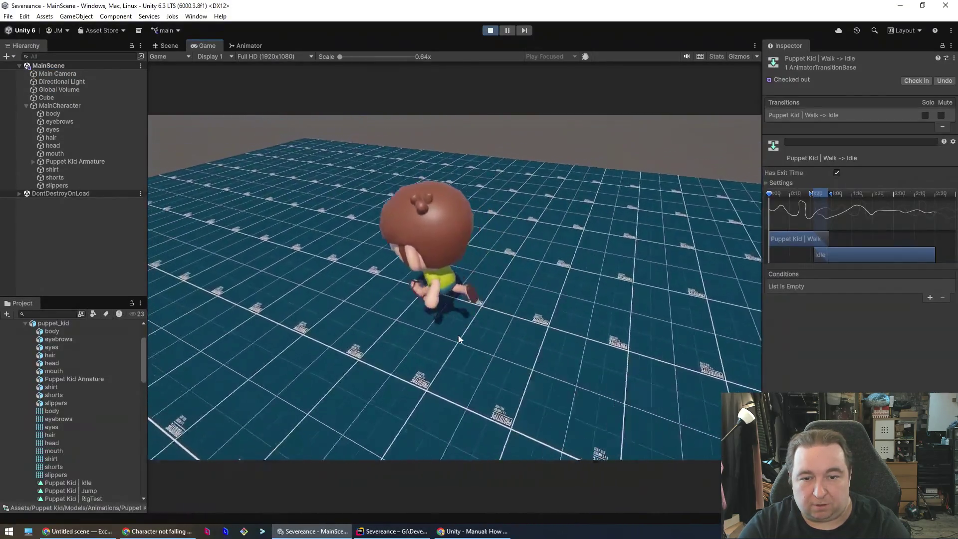
{"action": "key", "text": "s"}
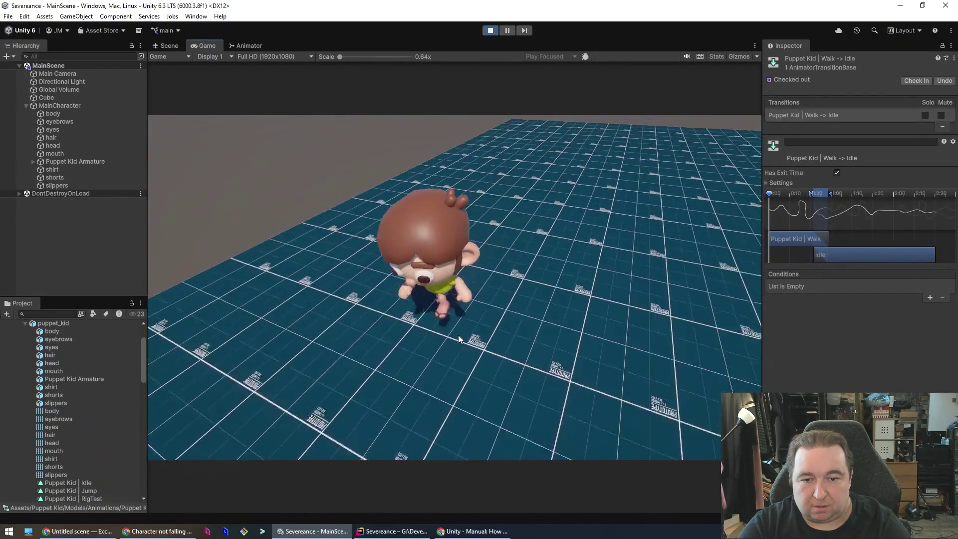
{"action": "key", "text": "alt+Tab"}
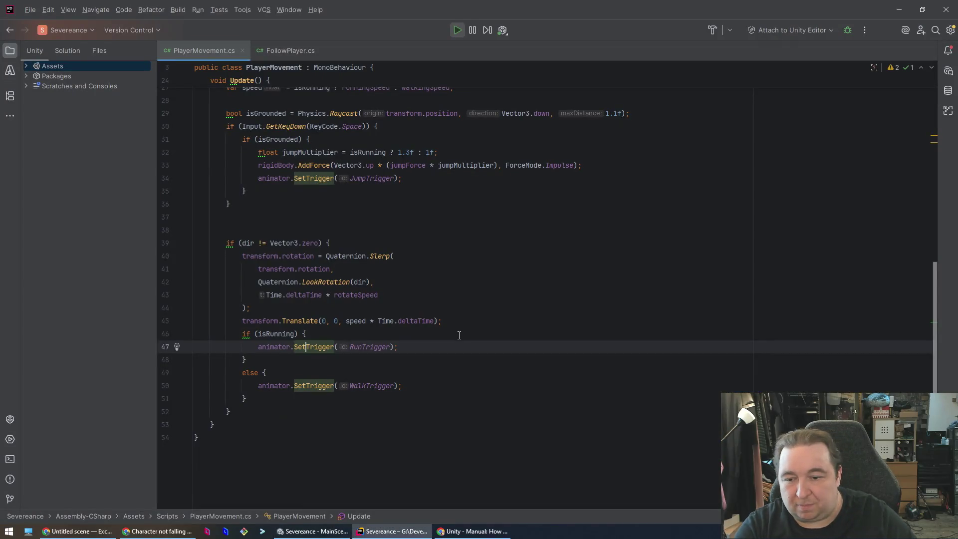
{"action": "left_click", "coordinate": [157, 531]}
{"action": "type", "text": "I've tried to replace walk and run with triggers too but i've noticed when I'm walking it just res"}
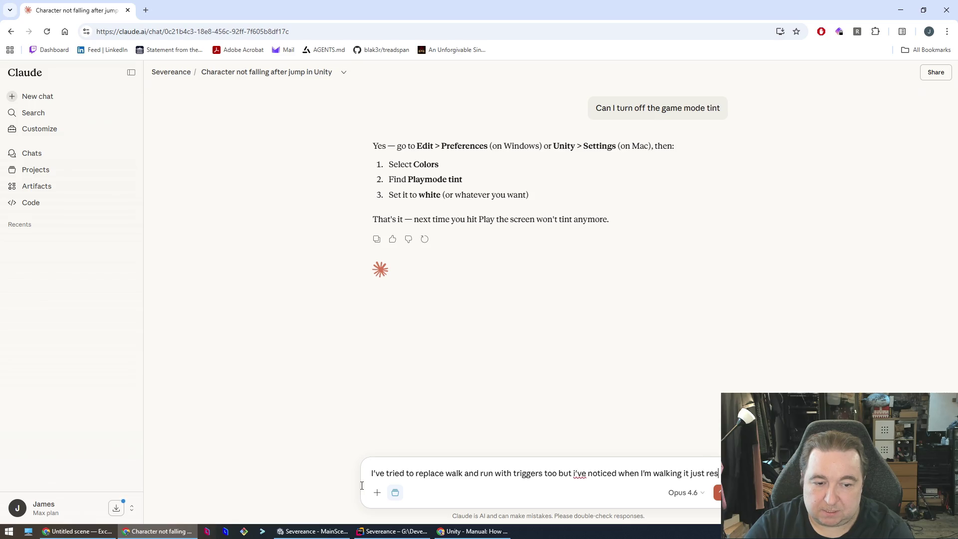
Ask Claude why walking briefly resets to idle with triggers, then return to Rider.
{"action": "type", "text": "ets"}
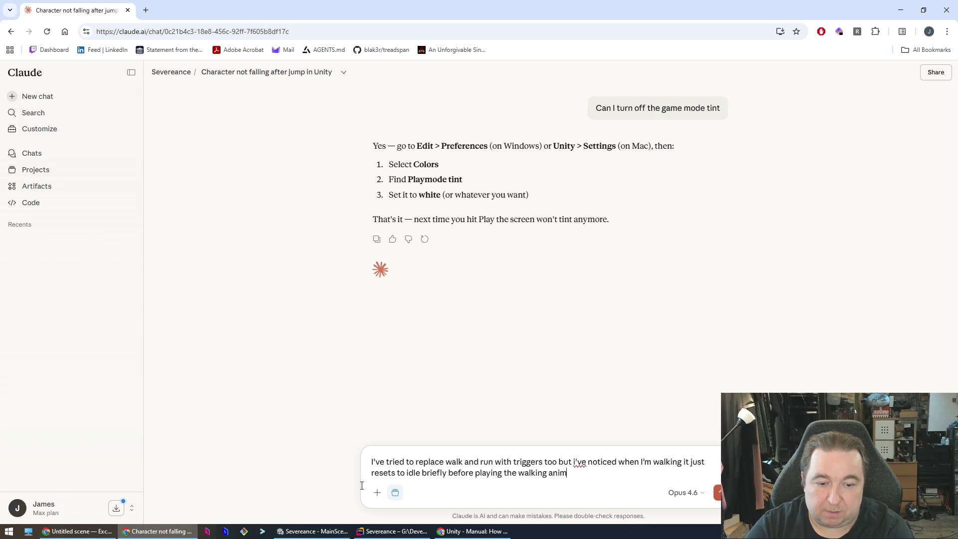
{"action": "type", "text": "ation again"}
{"action": "key", "text": "Return"}
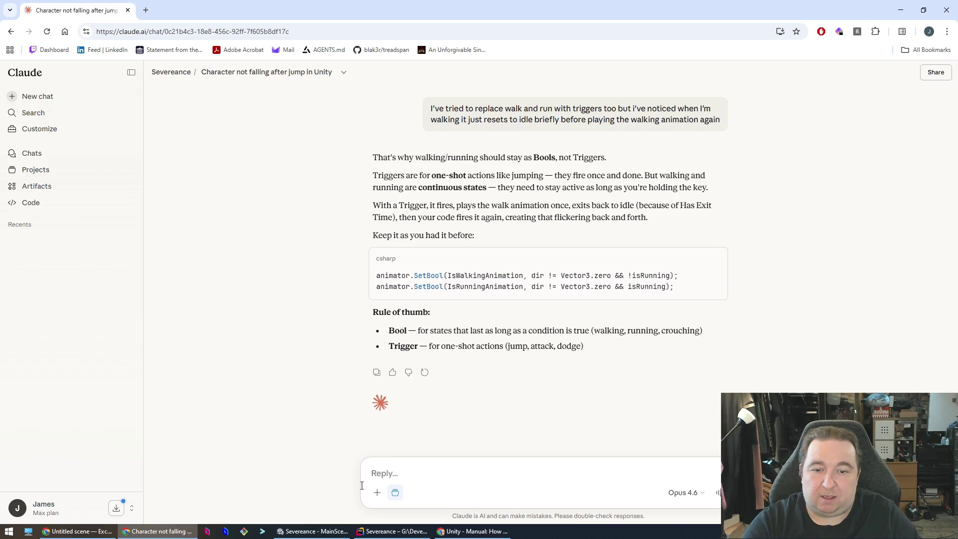
{"action": "key", "text": "alt+Tab"}
Undo the trigger edits so PlayerMovement.cs uses SetBool with IsWalking/IsRunning hashes again.
{"action": "key", "text": "ctrl+z"}
{"action": "key", "text": "ctrl+z"}
{"action": "key", "text": "ctrl+z"}
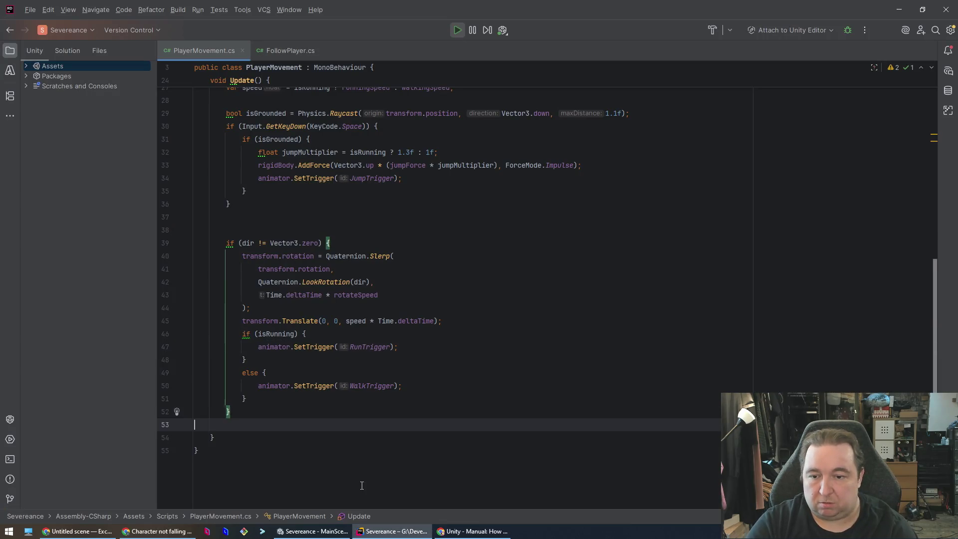
{"action": "key", "text": "ctrl+z"}
{"action": "key", "text": "ctrl+z"}
{"action": "key", "text": "ctrl+z"}
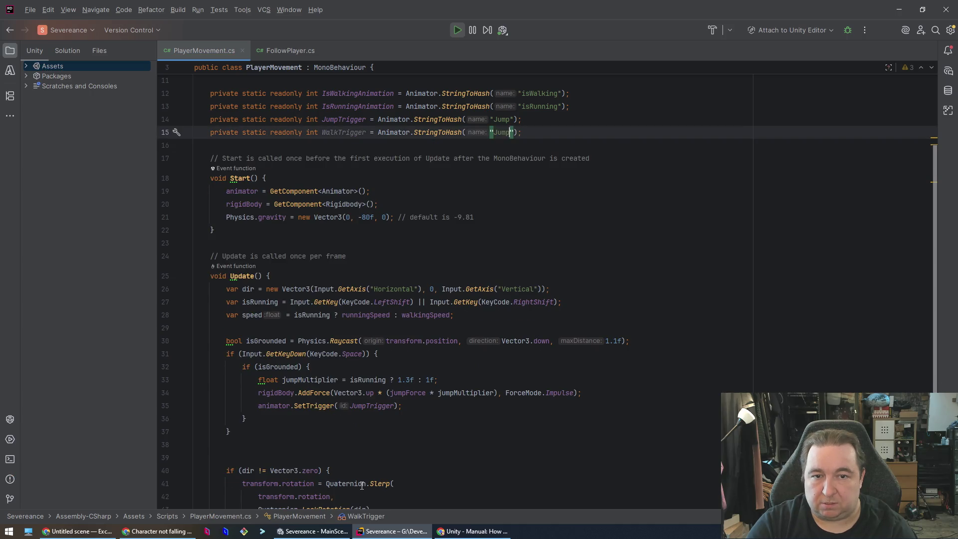
{"action": "key", "text": "ctrl+z"}
{"action": "key", "text": "ctrl+z"}
{"action": "key", "text": "ctrl+z"}
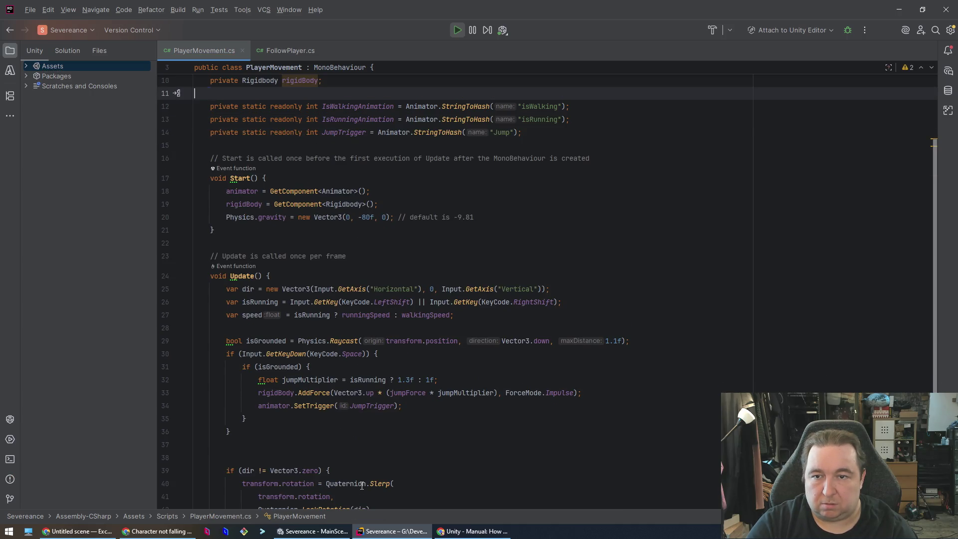
{"action": "key", "text": "ctrl+z"}
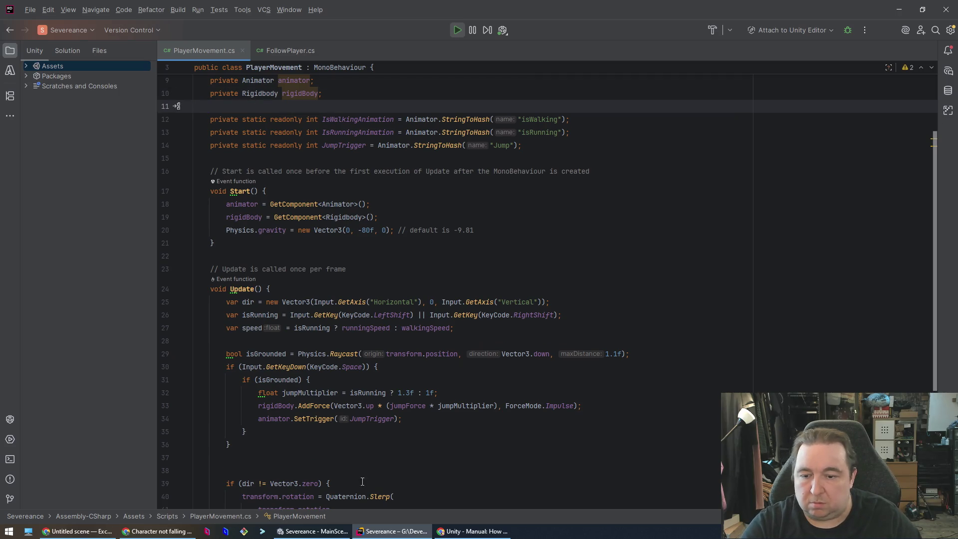
{"action": "left_click", "coordinate": [287, 533]}
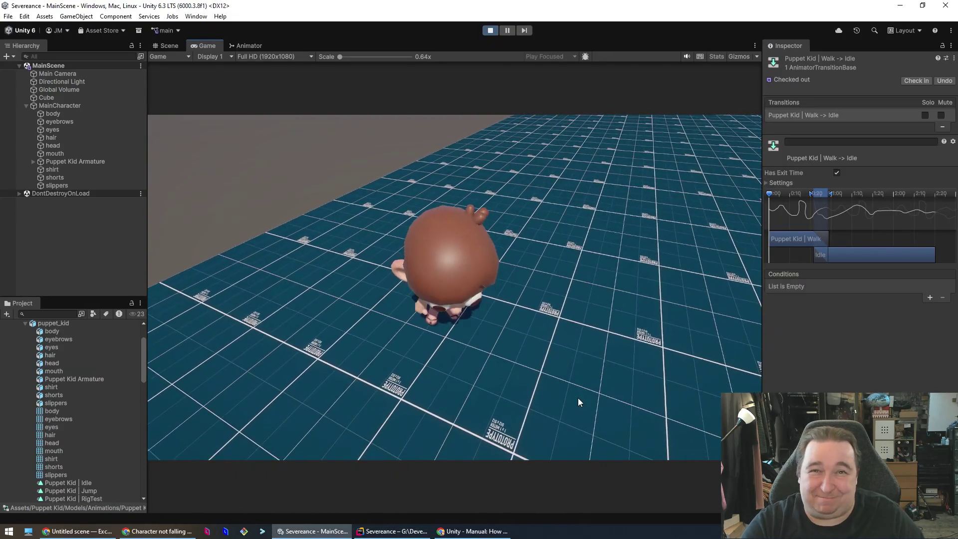
Stop Play and set the Idle-to-Walk conditions to isWalking true and isRunning false.
{"action": "left_click", "coordinate": [490, 31]}
{"action": "left_click", "coordinate": [247, 46]}
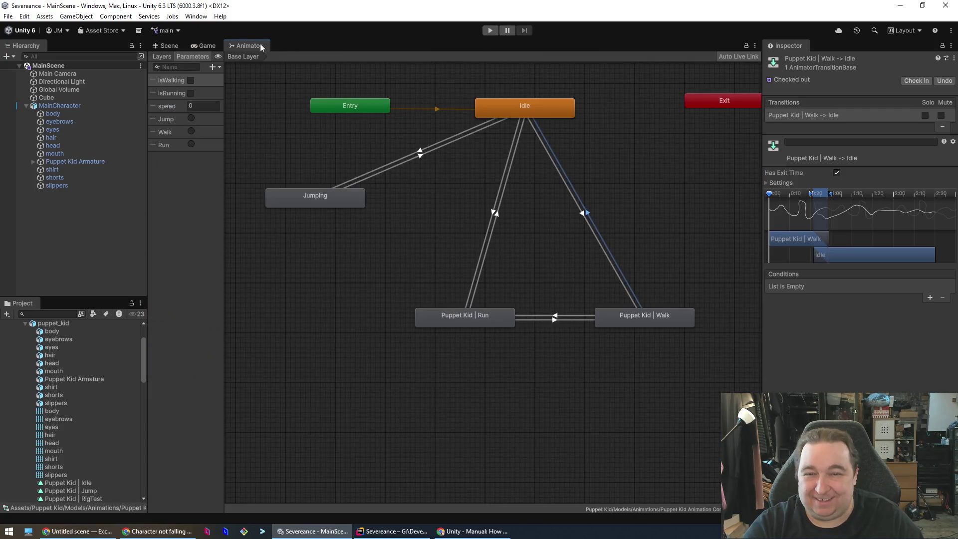
{"action": "key", "text": "ctrl+z"}
{"action": "key", "text": "ctrl+z"}
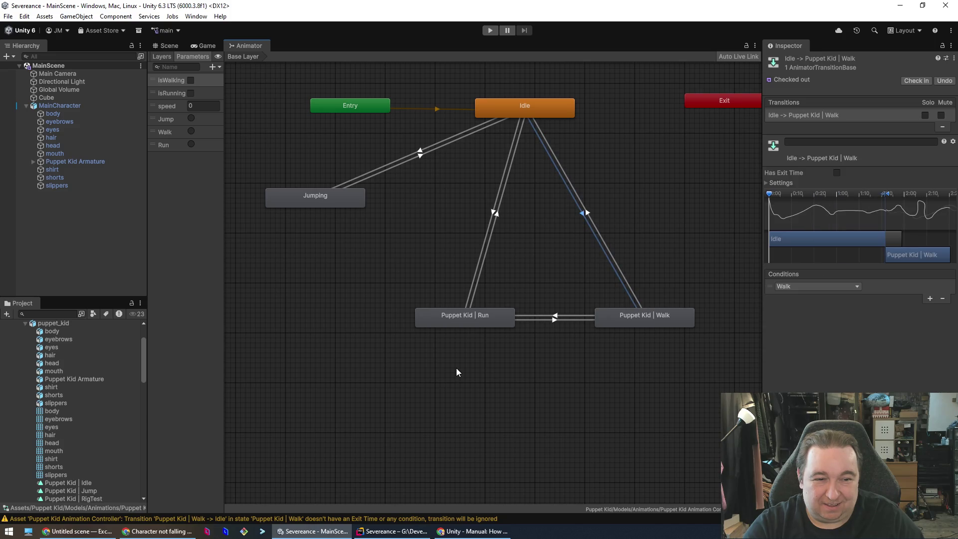
{"action": "key", "text": "ctrl+z"}
{"action": "key", "text": "ctrl+z"}
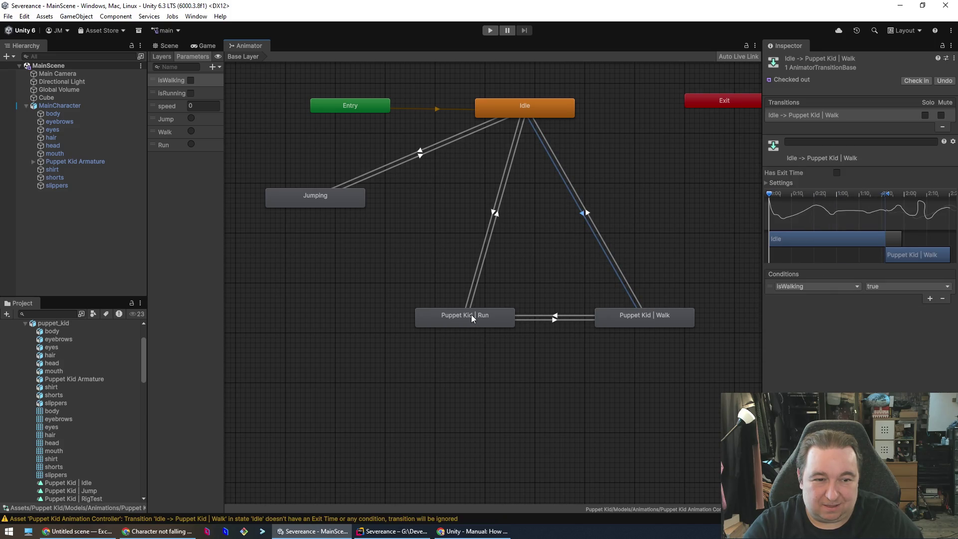
Inspect the Idle-to-Run, Run-to-Walk and Run-to-Idle transitions, then restart Play mode.
{"action": "left_click", "coordinate": [492, 213]}
{"action": "key", "text": "ctrl+z"}
{"action": "left_click", "coordinate": [492, 212]}
{"action": "left_click", "coordinate": [487, 212]}
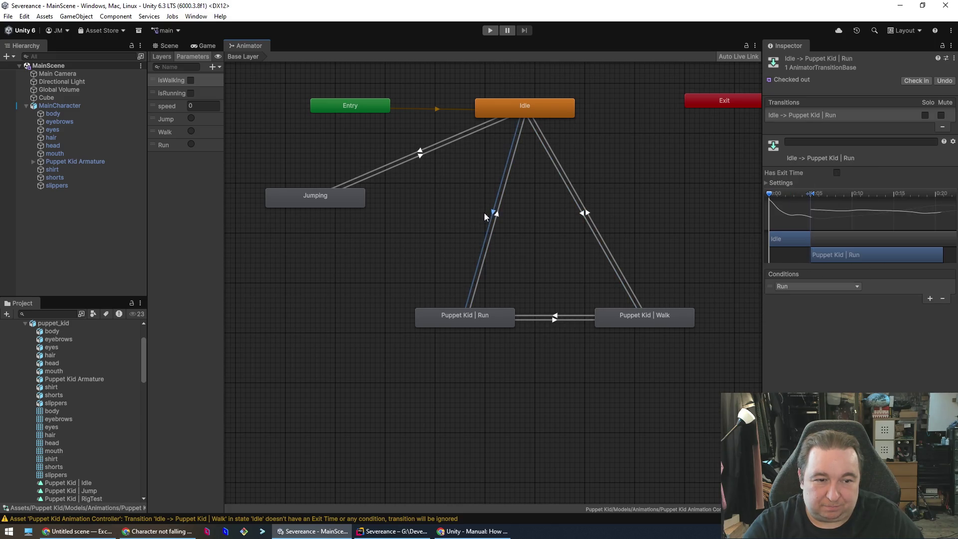
{"action": "left_click", "coordinate": [484, 213]}
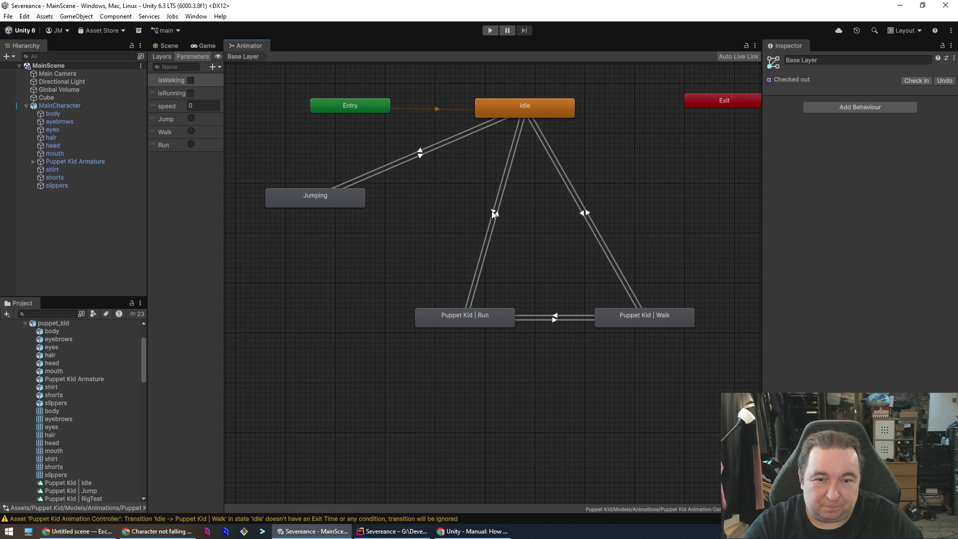
{"action": "left_click", "coordinate": [492, 210]}
{"action": "left_click", "coordinate": [494, 215]}
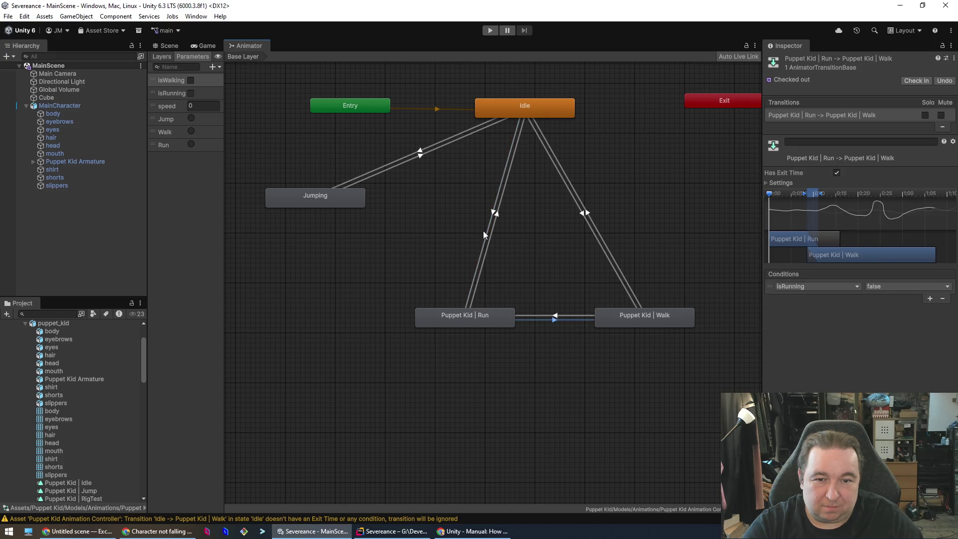
{"action": "left_click", "coordinate": [481, 232]}
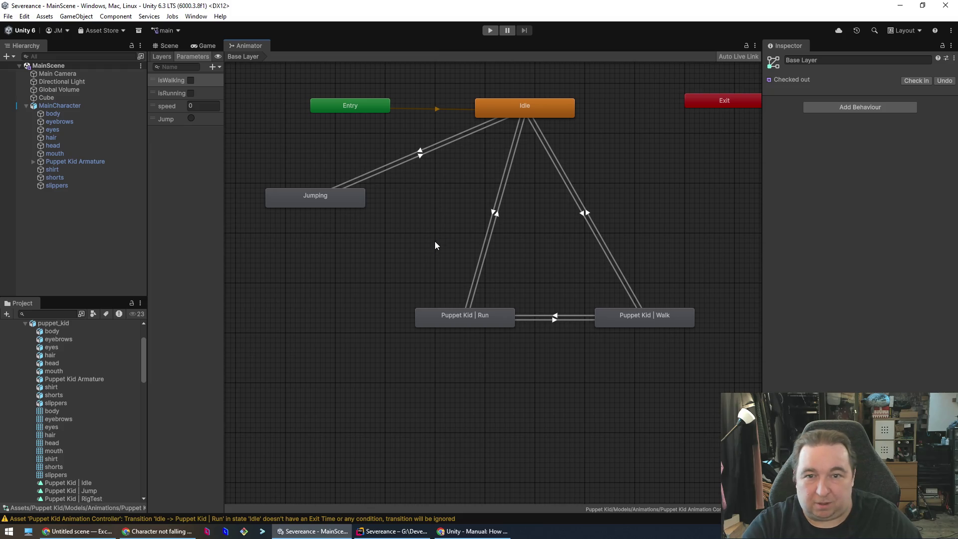
{"action": "left_click", "coordinate": [492, 32]}
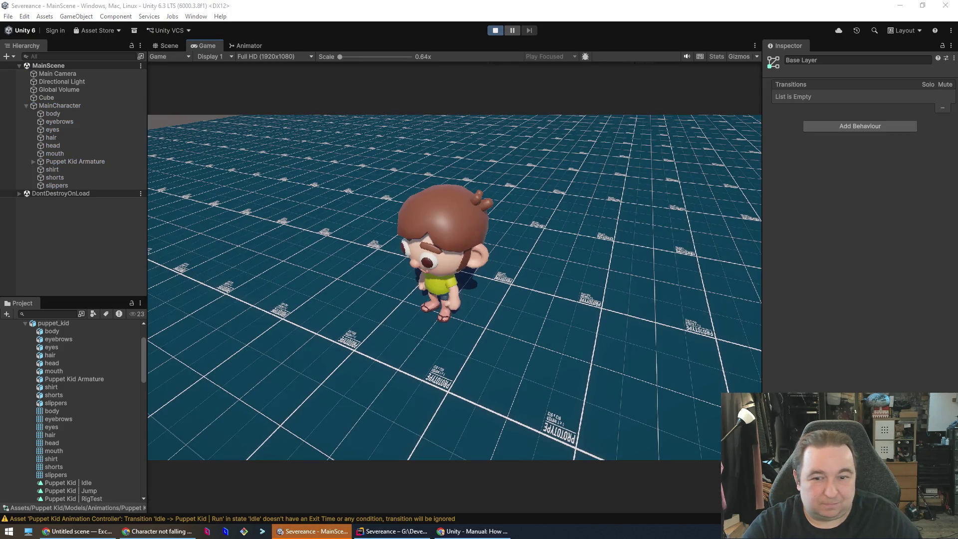
Walk the character forward, then scroll through PlayerMovement.cs in Rider.
{"action": "key", "text": "w"}
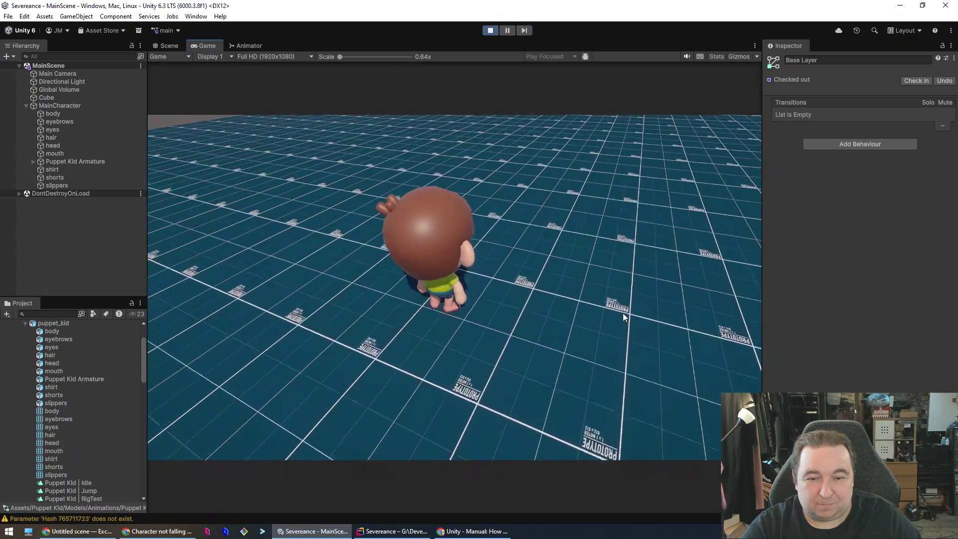
{"action": "left_click", "coordinate": [364, 533]}
{"action": "scroll", "coordinate": [485, 433], "scroll_direction": "down", "scroll_amount": 3}
{"action": "scroll", "coordinate": [485, 433], "scroll_direction": "up", "scroll_amount": 7}
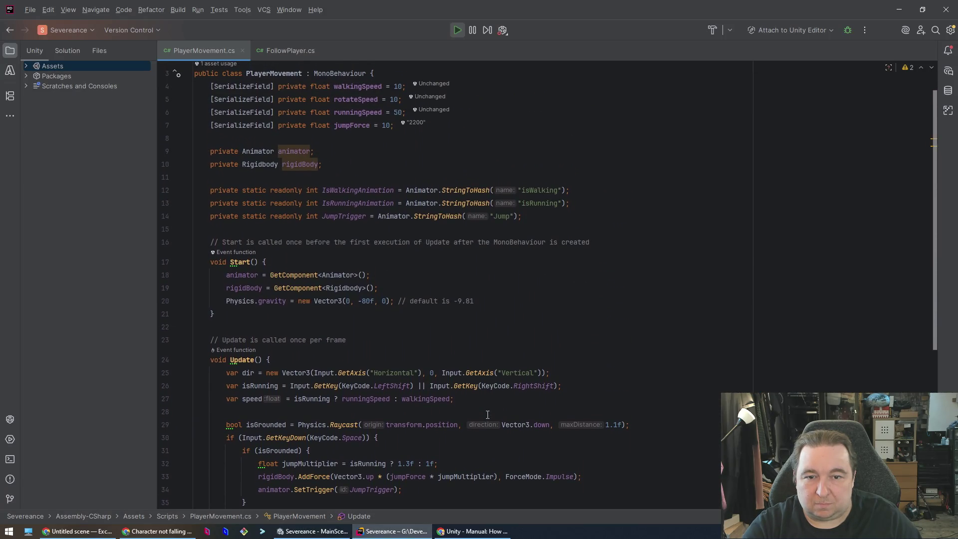
{"action": "scroll", "coordinate": [488, 415], "scroll_direction": "down", "scroll_amount": 2}
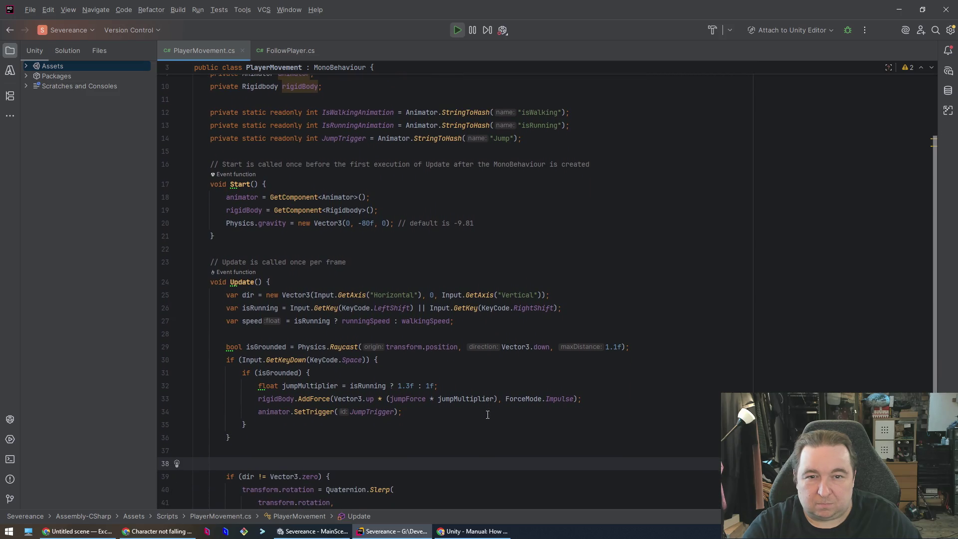
{"action": "scroll", "coordinate": [488, 414], "scroll_direction": "down", "scroll_amount": 5}
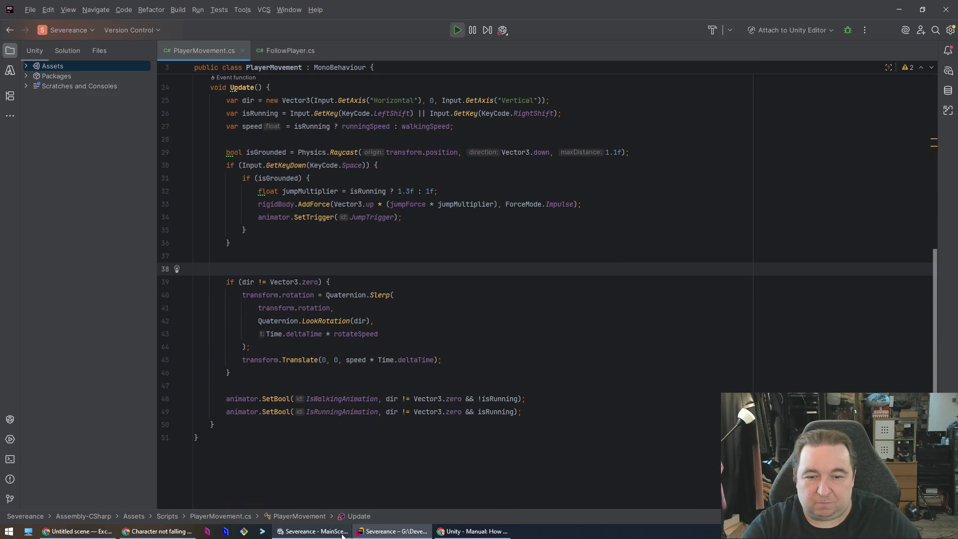
{"action": "left_click", "coordinate": [312, 531]}
{"action": "left_click", "coordinate": [392, 531]}
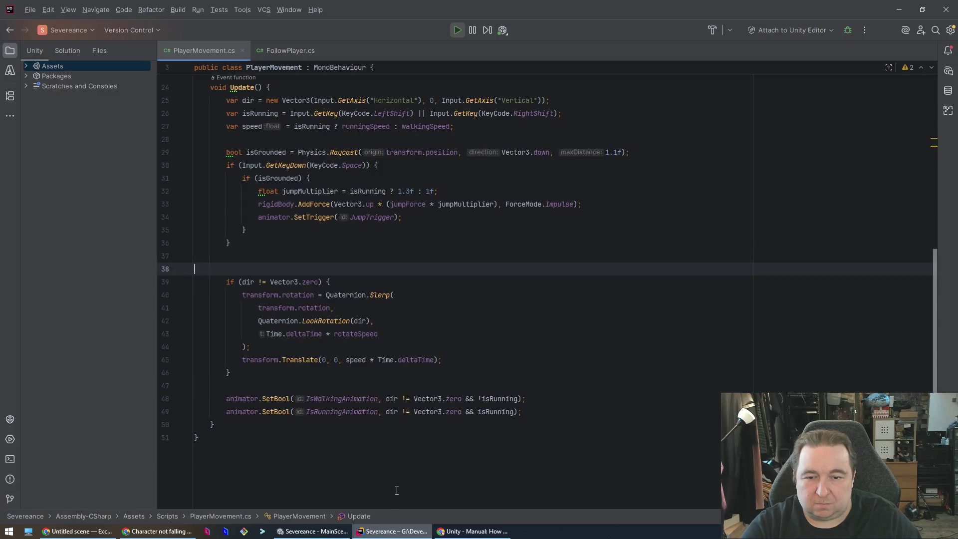
Play-test running forward and right across the grid while watching the Animator, then stop.
{"action": "left_click", "coordinate": [325, 532]}
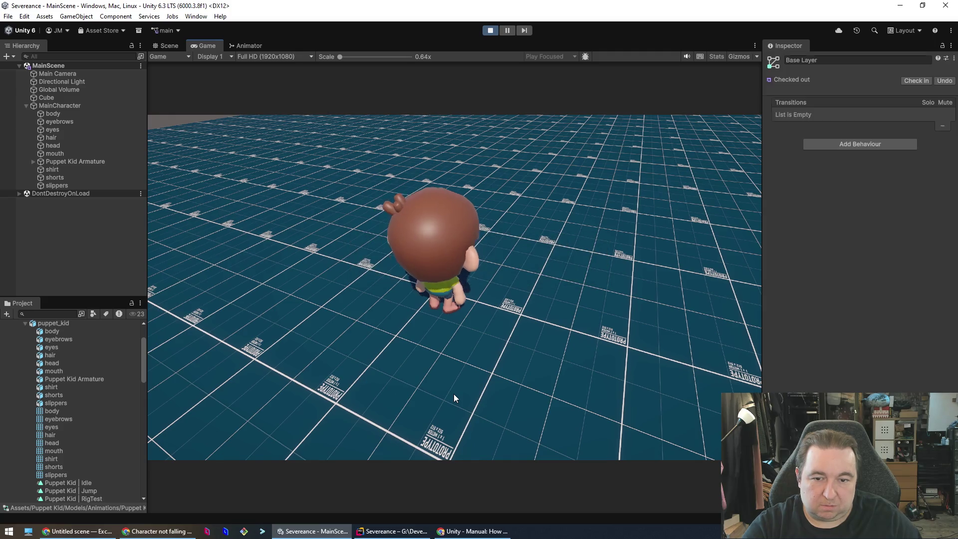
{"action": "key", "text": "w"}
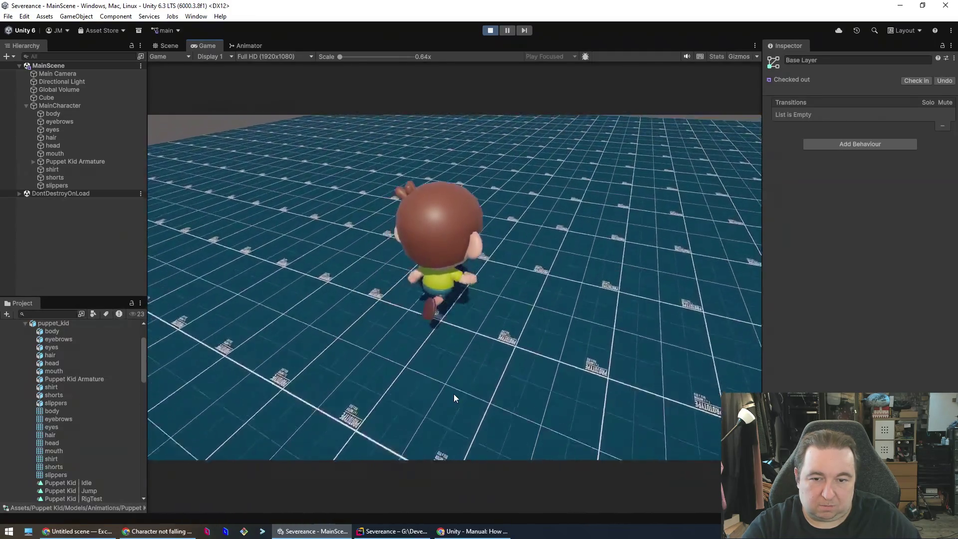
{"action": "key", "text": "d"}
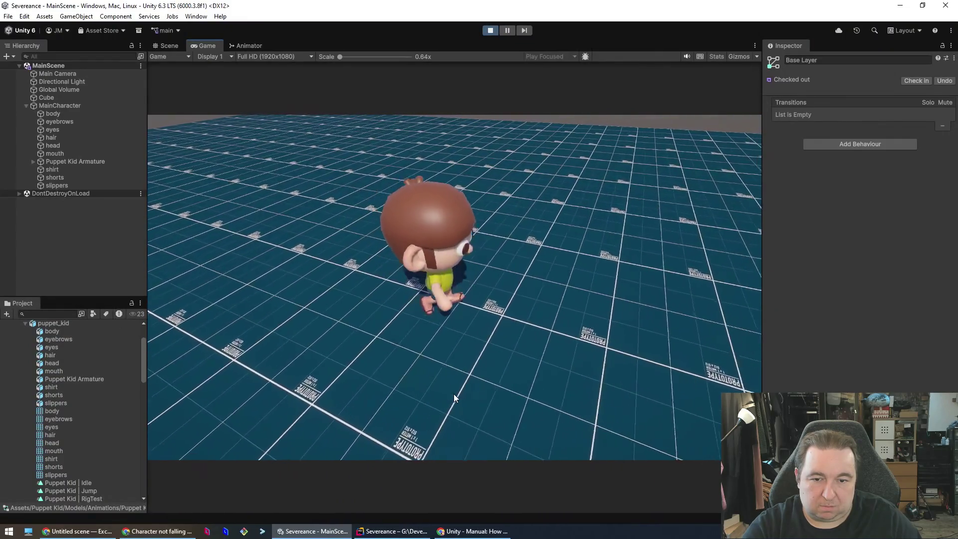
{"action": "key", "text": "w"}
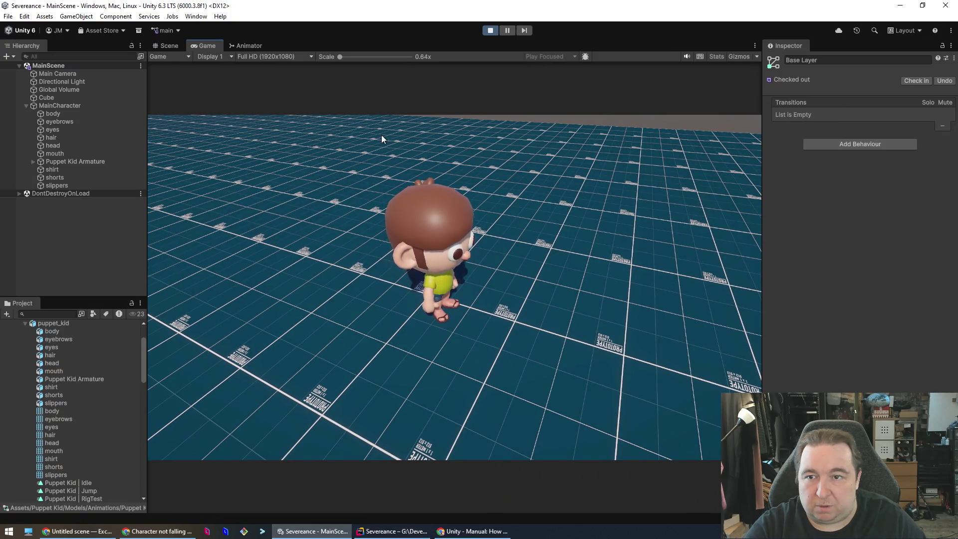
{"action": "left_click", "coordinate": [241, 43]}
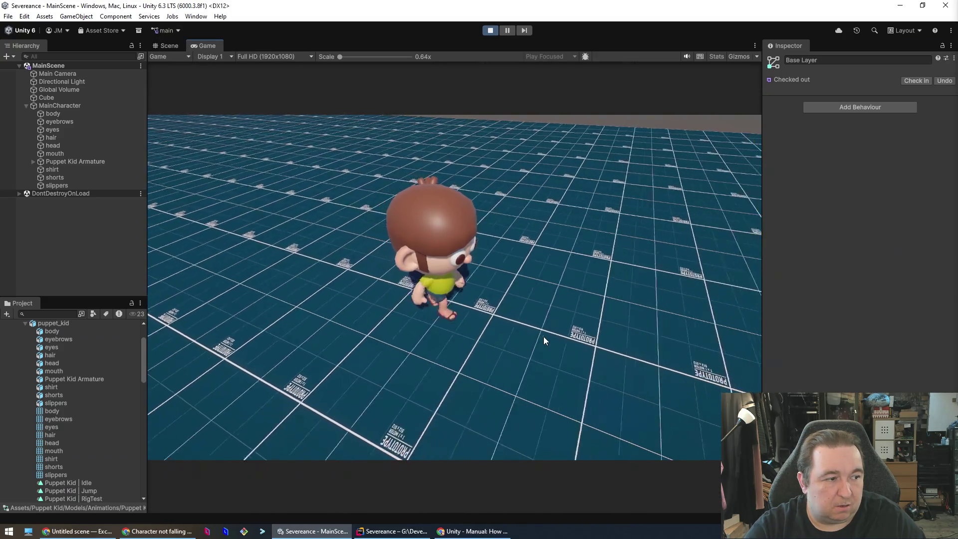
{"action": "key", "text": "d"}
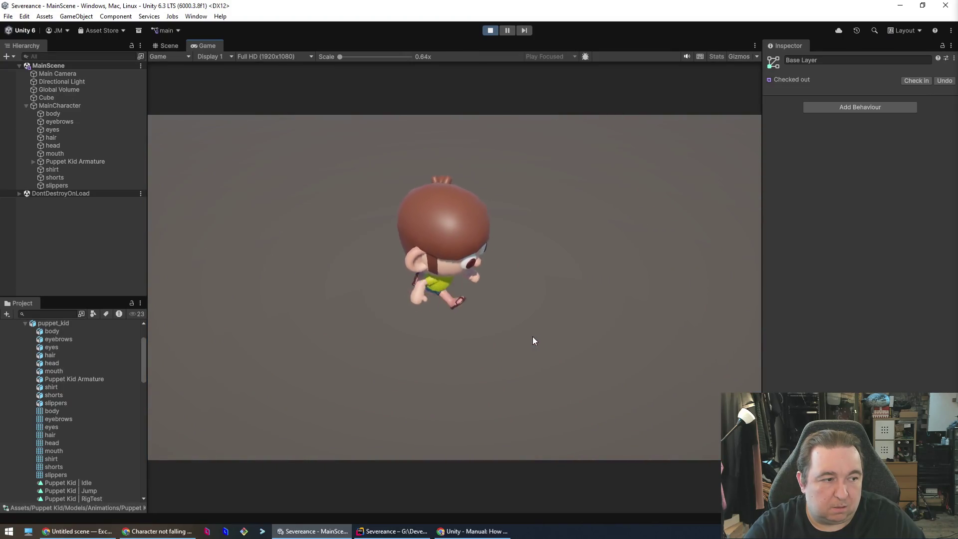
{"action": "left_click", "coordinate": [490, 32]}
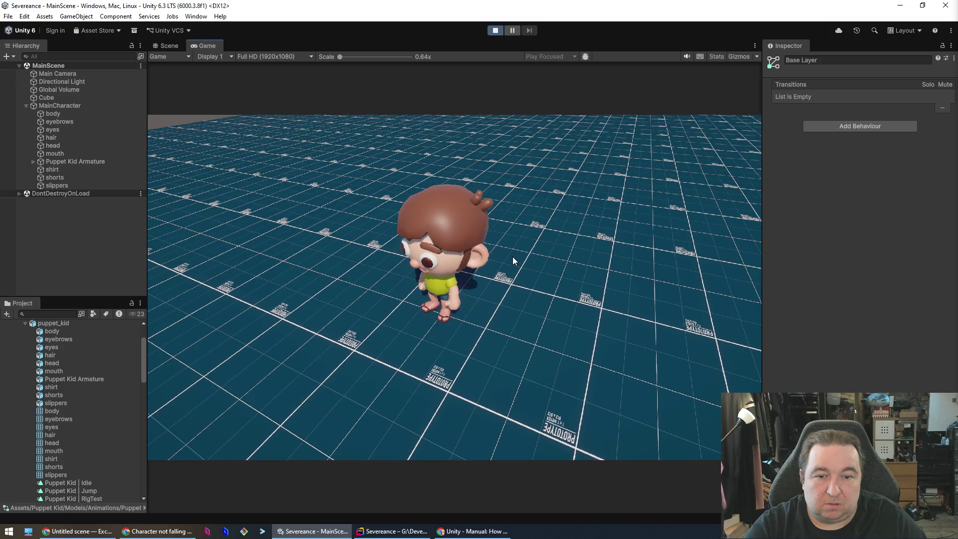
Test movement again and reveal the Run-to-Walk transition's timing settings.
{"action": "key", "text": "w"}
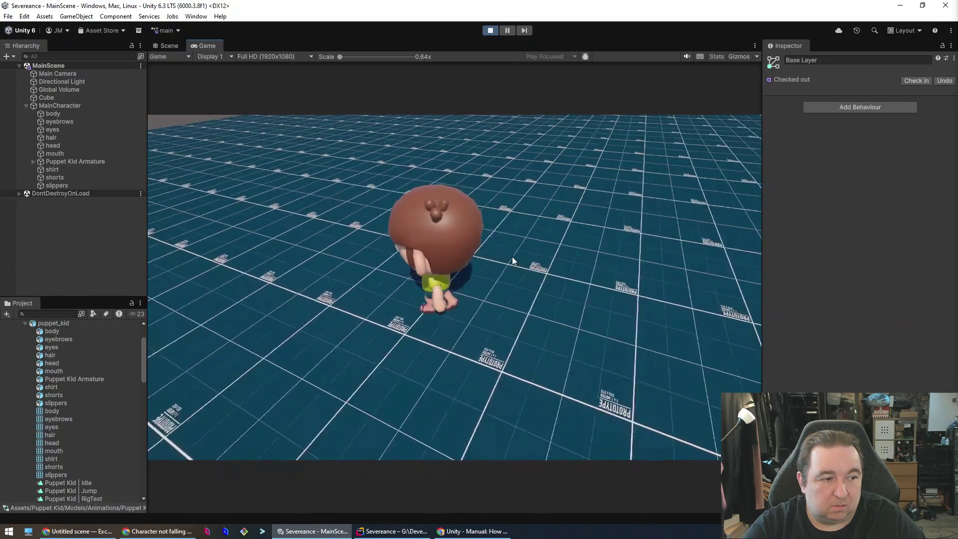
{"action": "key", "text": "d"}
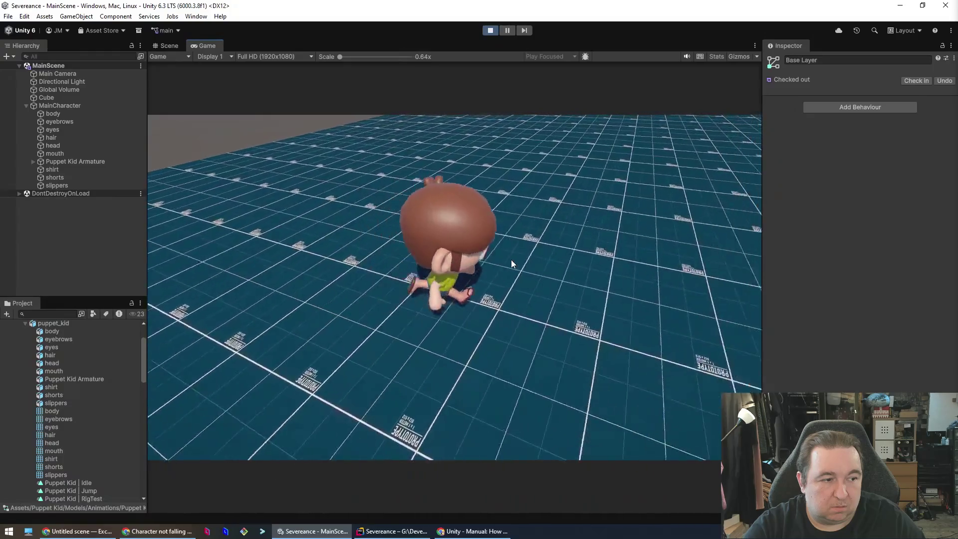
{"action": "key", "text": "w"}
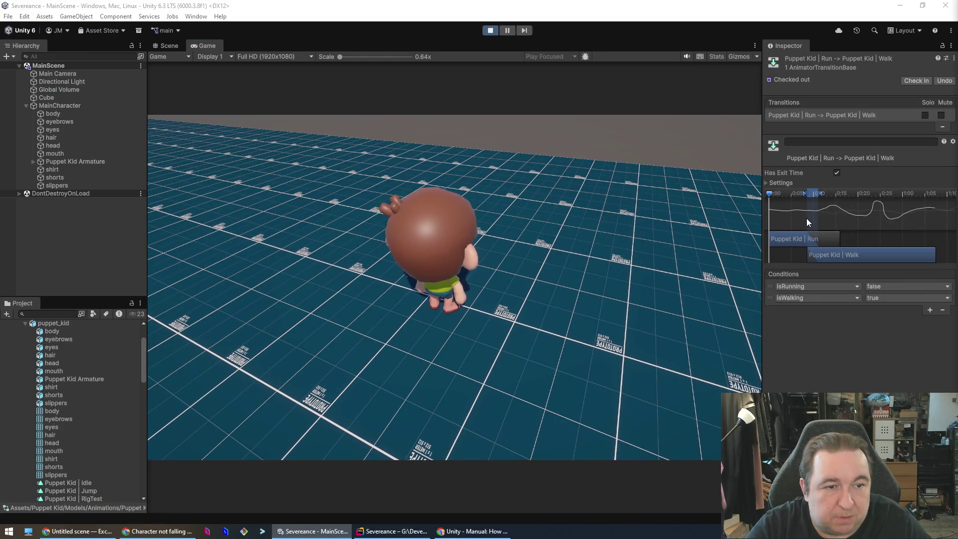
{"action": "left_click", "coordinate": [769, 183]}
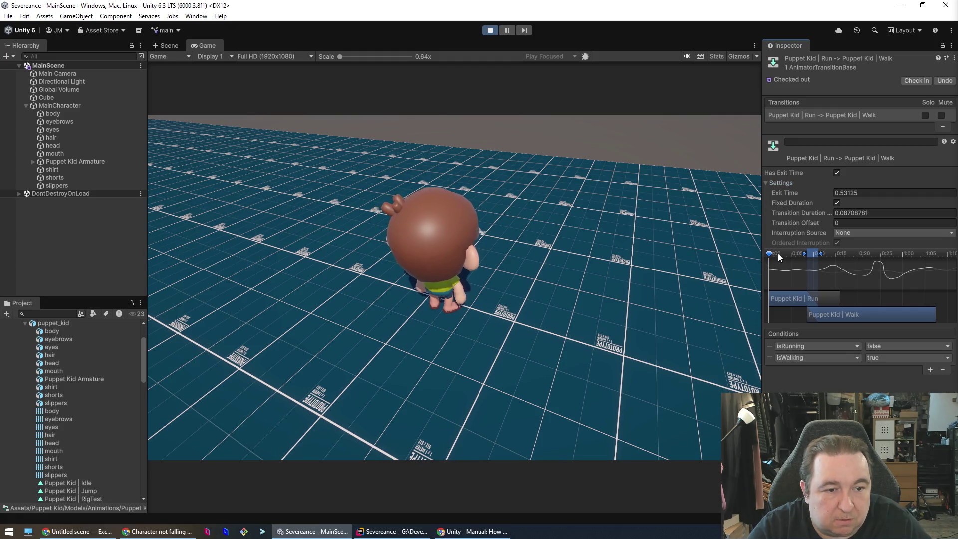
Move the Run-to-Walk transition start earlier to exit time 0.2181885 and test turning.
{"action": "mouse_move", "coordinate": [804, 254]}
{"action": "left_mouse_down"}
{"action": "mouse_move", "coordinate": [784, 253]}
{"action": "mouse_move", "coordinate": [792, 255]}
{"action": "left_mouse_up"}
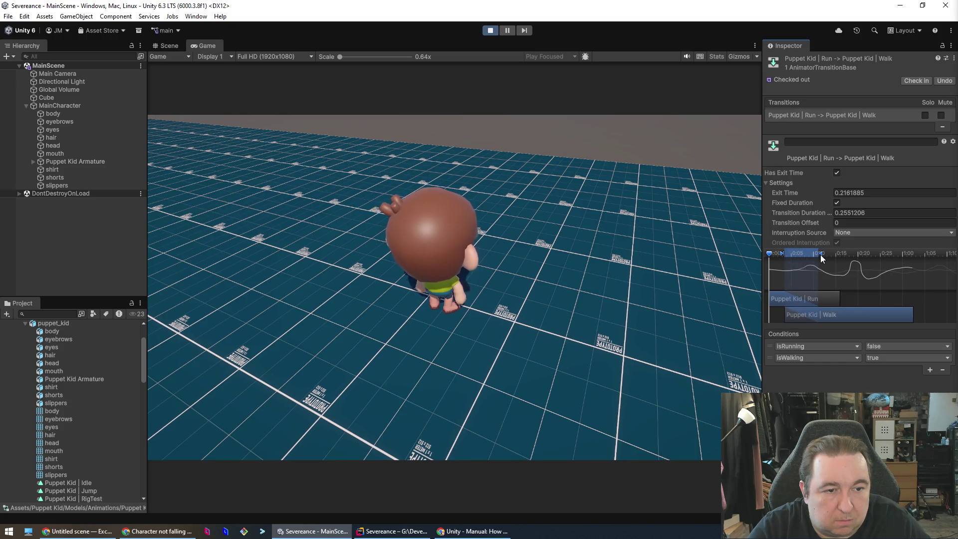
{"action": "left_click", "coordinate": [526, 280]}
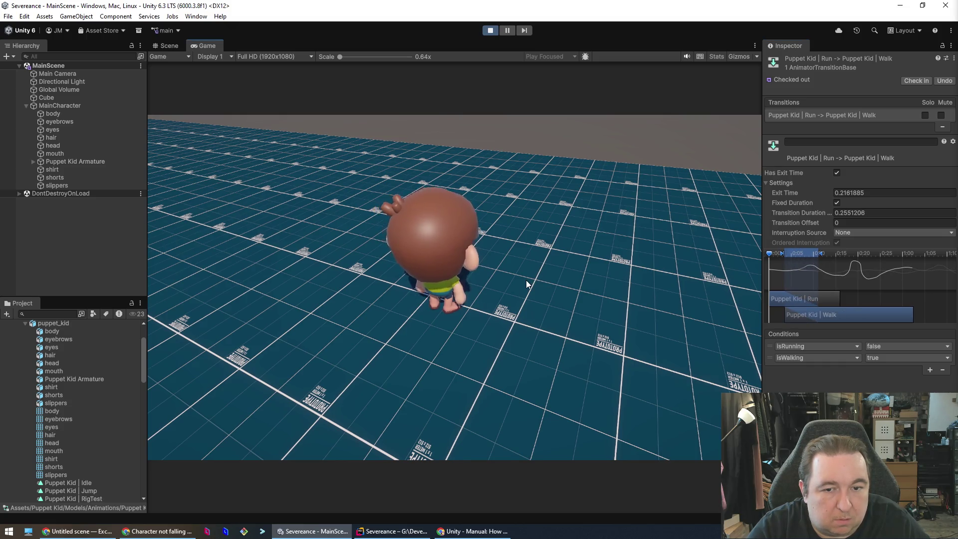
{"action": "key", "text": "s"}
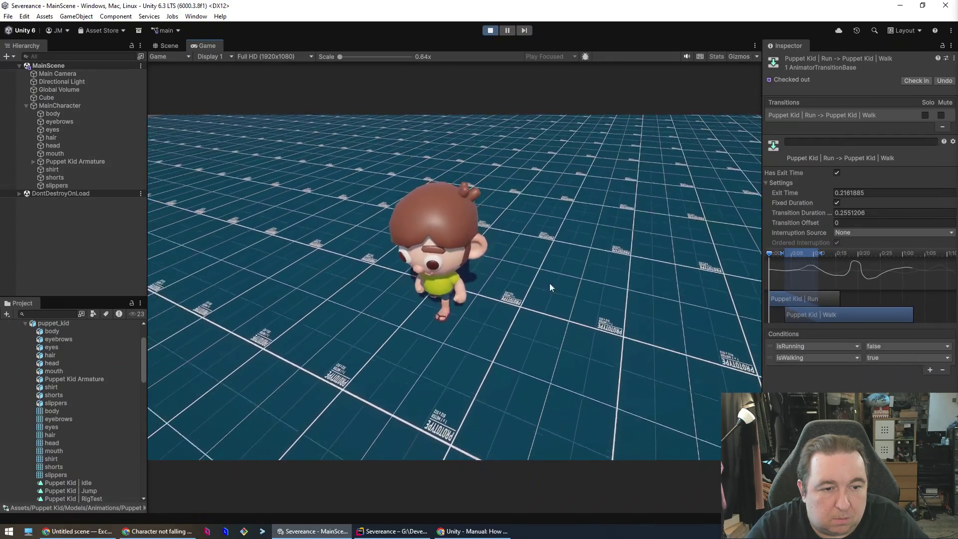
Shorten the Run-to-Walk blend to 0.038545 and test walking back and forth.
{"action": "left_click_drag", "start_coordinate": [821, 256], "coordinate": [791, 256]}
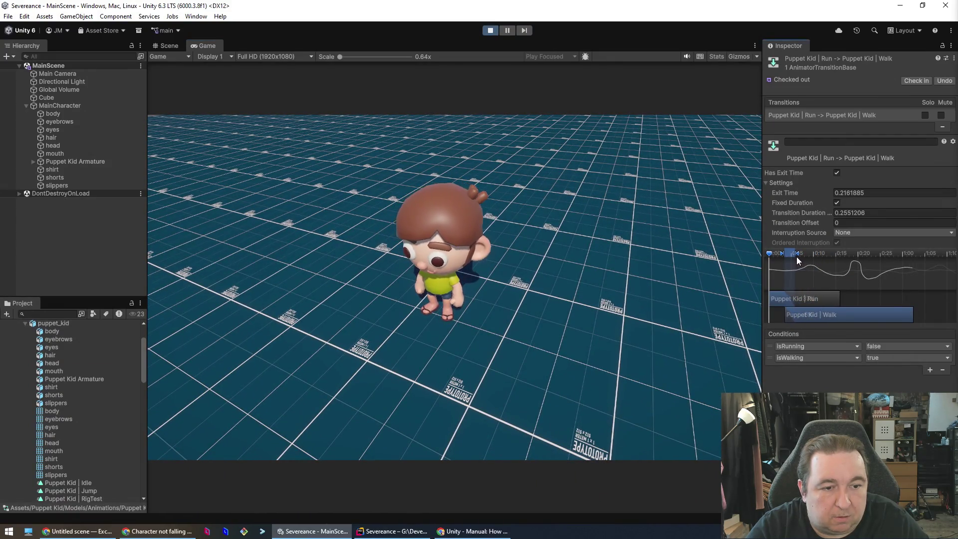
{"action": "key", "text": "w"}
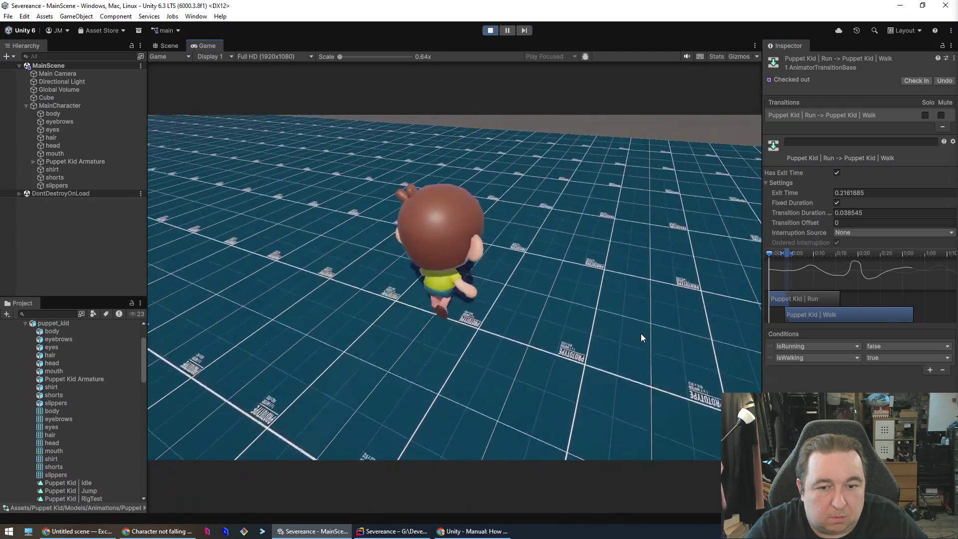
{"action": "key", "text": "s"}
{"action": "key", "text": "s"}
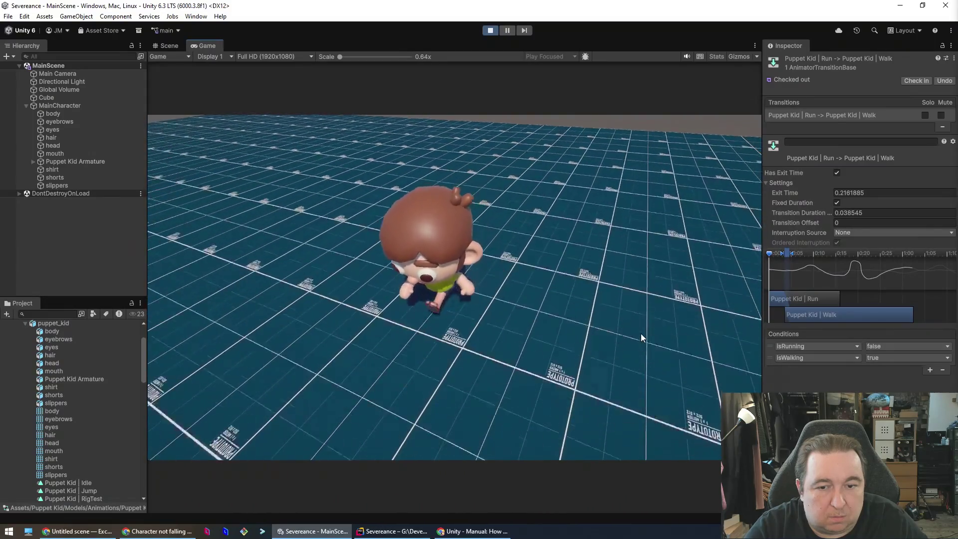
{"action": "key", "text": "s"}
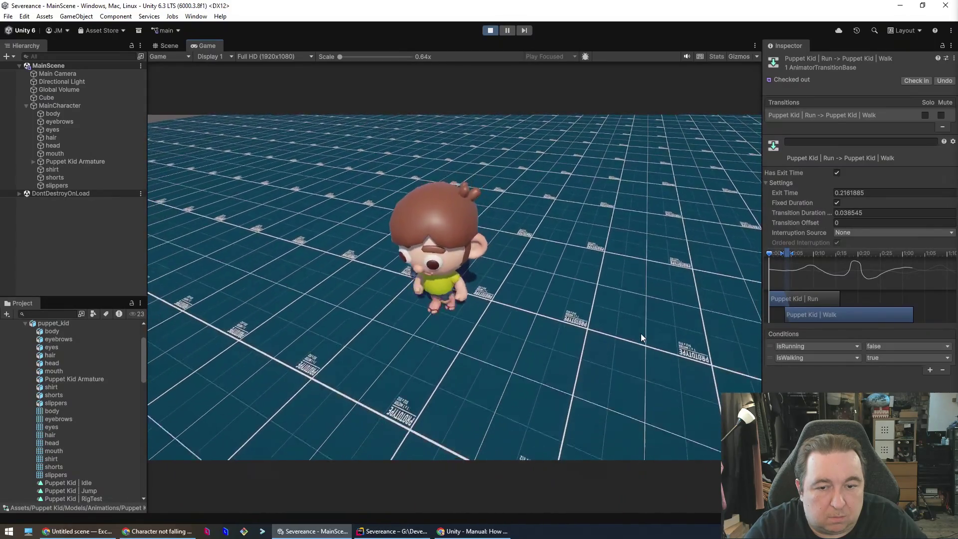
{"action": "key", "text": "s"}
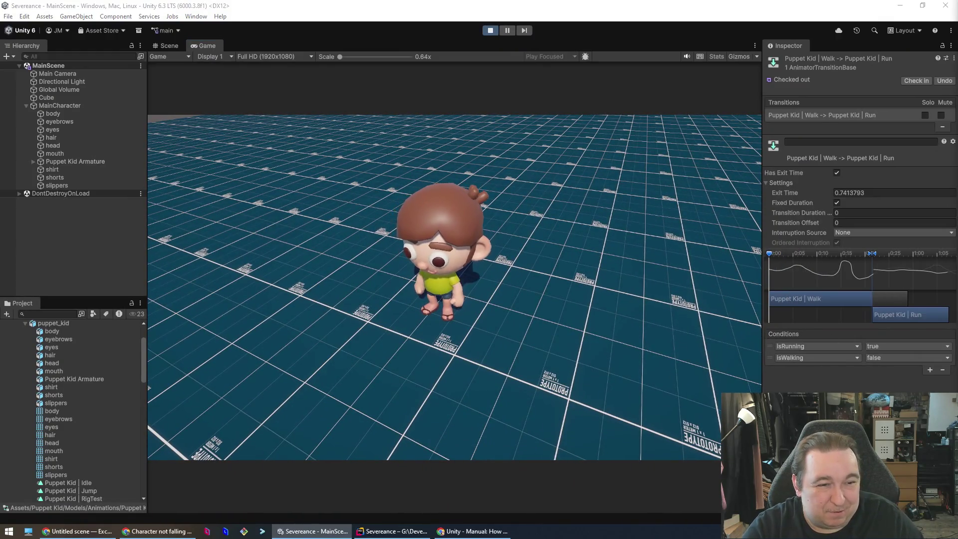
Move the Walk-to-Run blend to the clip start, shorten it to about 0.06, and test running.
{"action": "left_click_drag", "start_coordinate": [870, 255], "coordinate": [789, 253]}
{"action": "left_click_drag", "start_coordinate": [875, 252], "coordinate": [770, 257]}
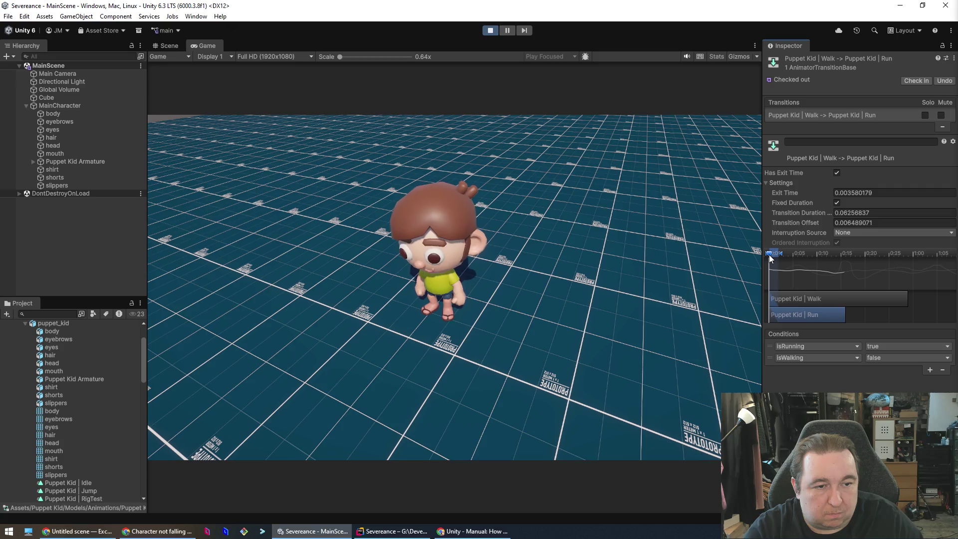
{"action": "left_click", "coordinate": [561, 324]}
{"action": "key", "text": "w"}
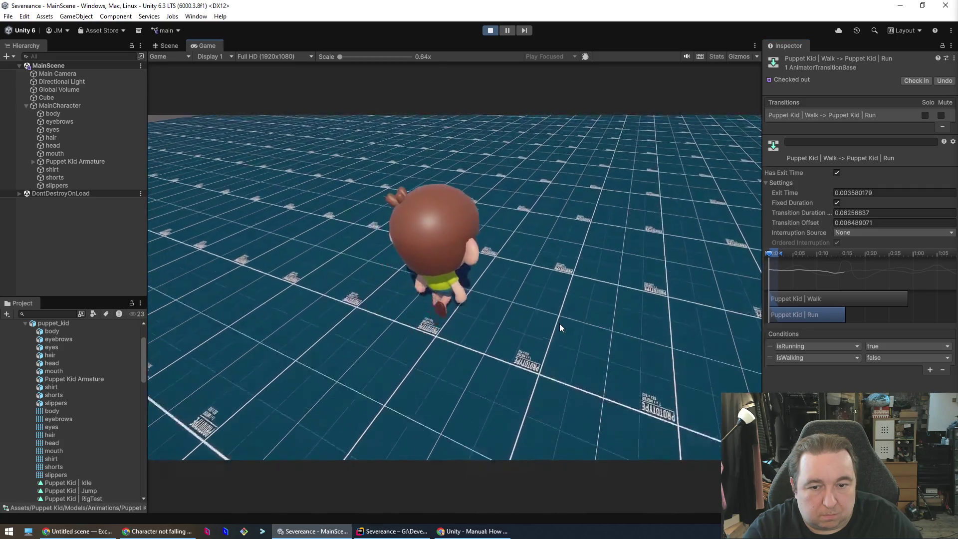
Turn off Has Exit Time on the Walk-to-Run and Run-to-Walk transitions.
{"action": "left_click", "coordinate": [837, 173]}
{"action": "left_click", "coordinate": [570, 288]}
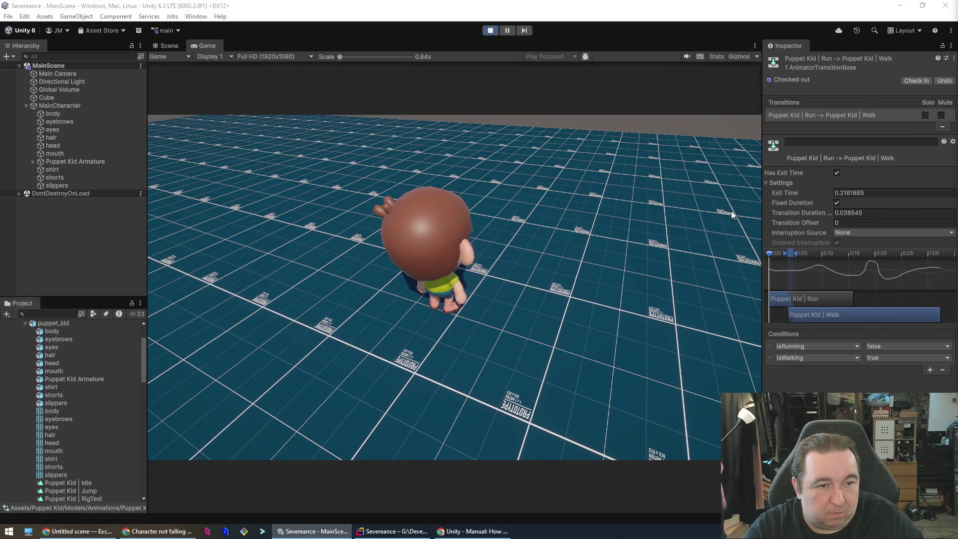
{"action": "left_click", "coordinate": [837, 174]}
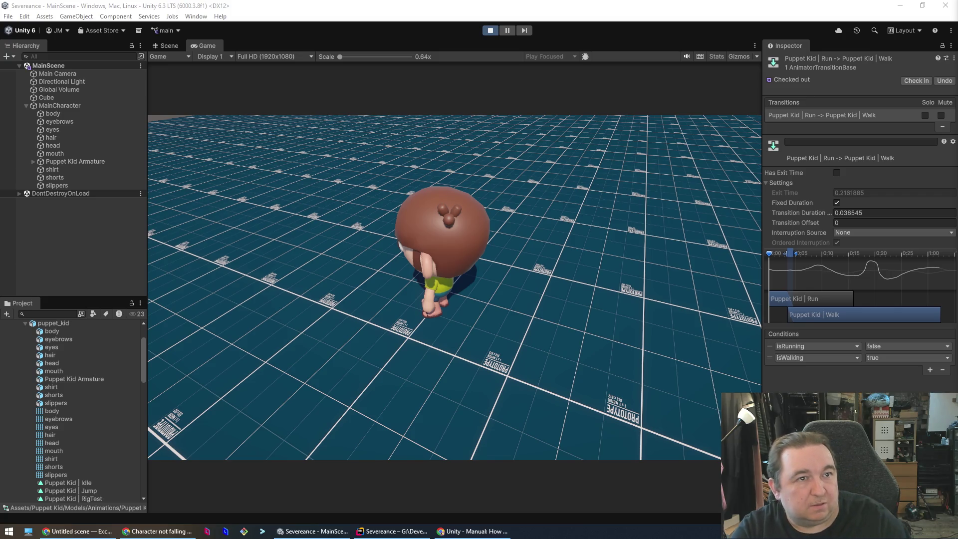
Test walking forward in the Game view, then begin editing the running jumpMultiplier in PlayerMovement.cs.
{"action": "left_click", "coordinate": [559, 372]}
{"action": "key", "text": "w"}
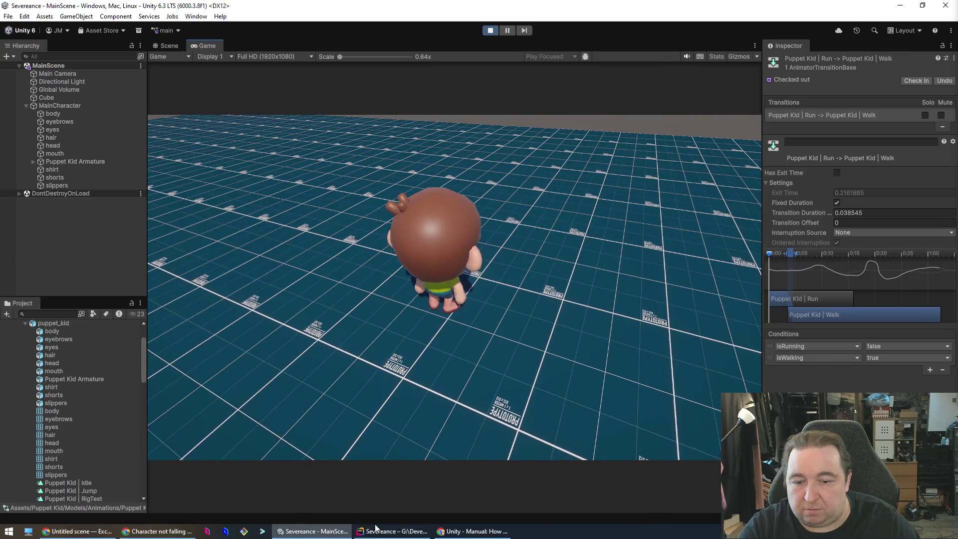
{"action": "left_click", "coordinate": [392, 531]}
{"action": "left_click", "coordinate": [406, 269]}
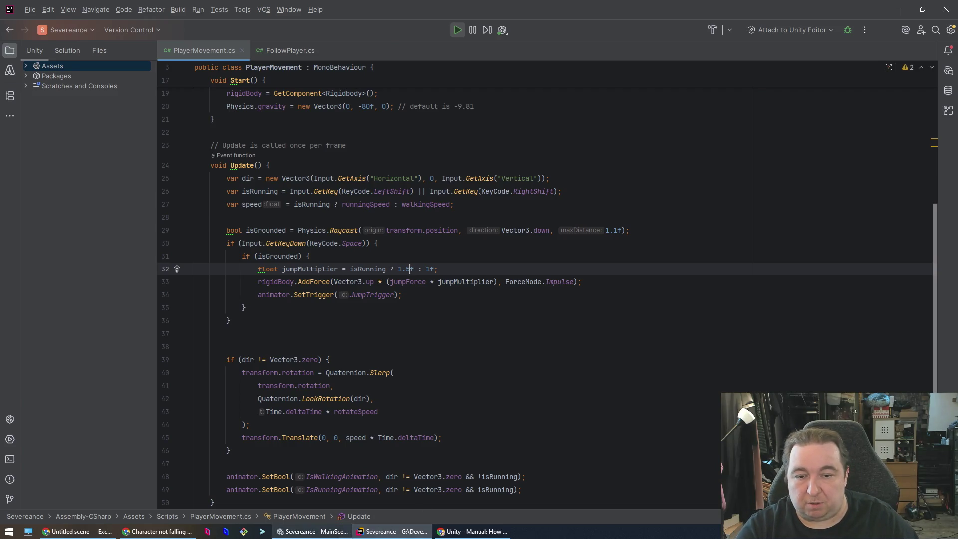
Set jumpMultiplier to isRunning ? 1.5f : 1f and test movement in the running game.
{"action": "left_click", "coordinate": [312, 531]}
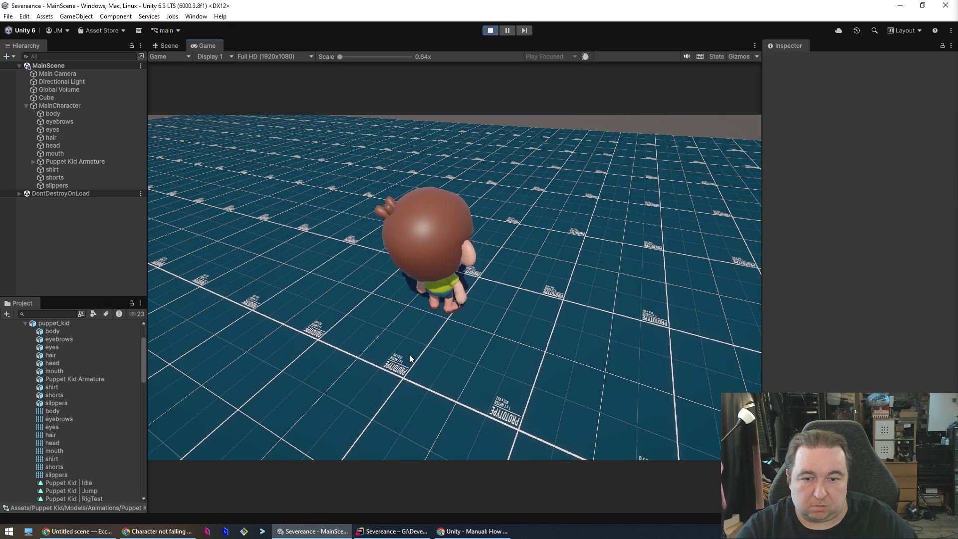
{"action": "key", "text": "s"}
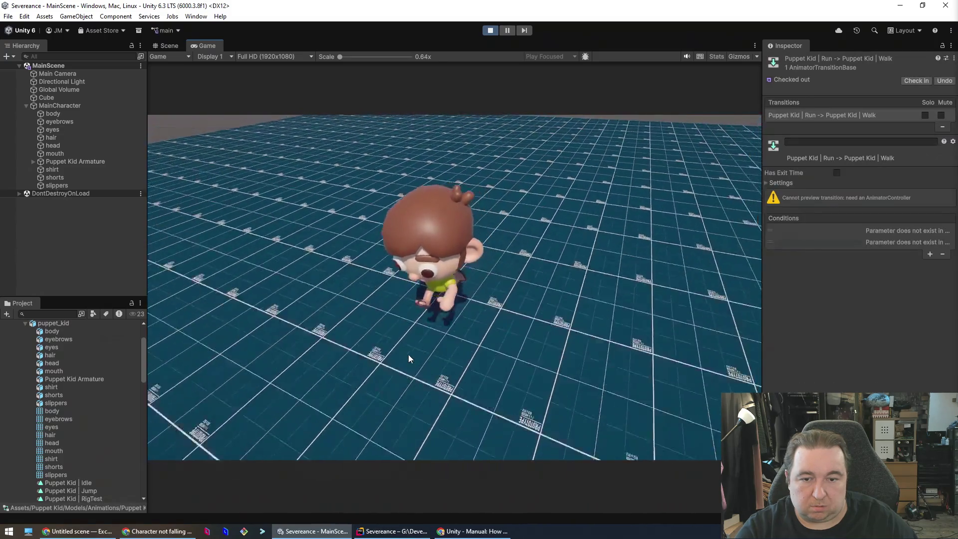
{"action": "key", "text": "w"}
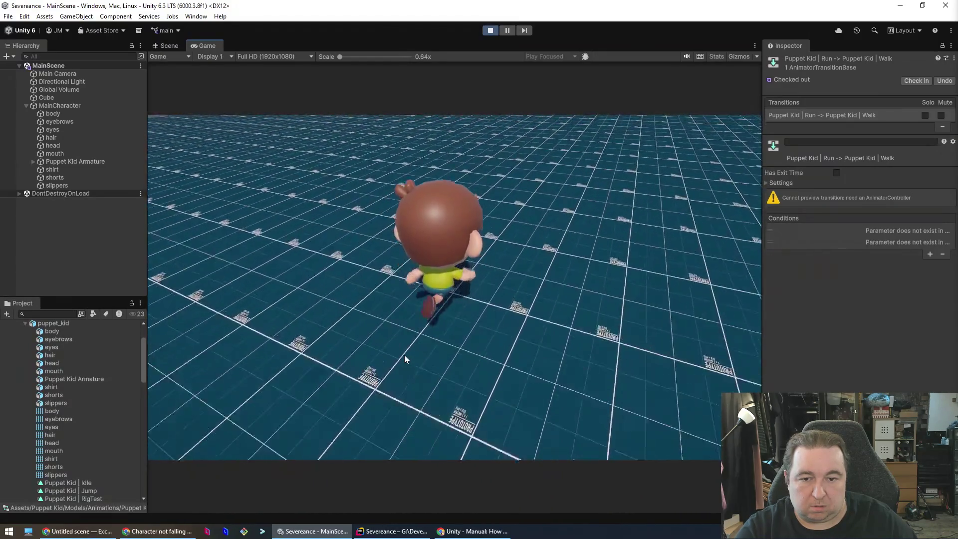
{"action": "key", "text": "a"}
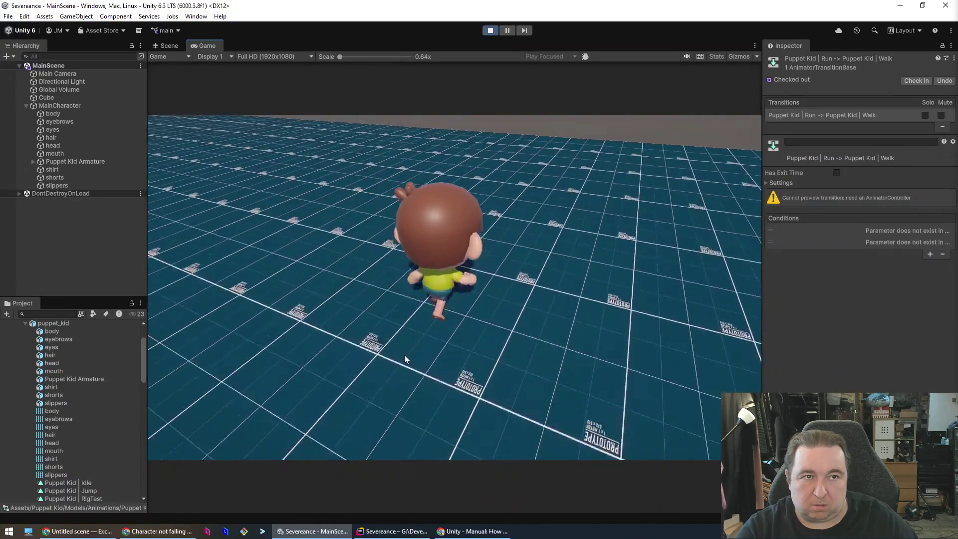
{"action": "key", "text": "alt+Tab"}
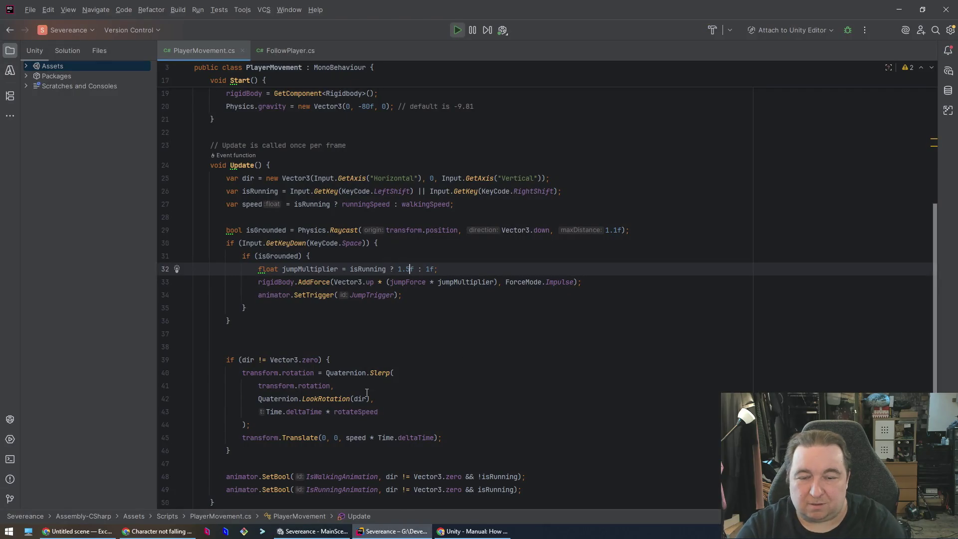
{"action": "key", "text": "alt+Tab"}
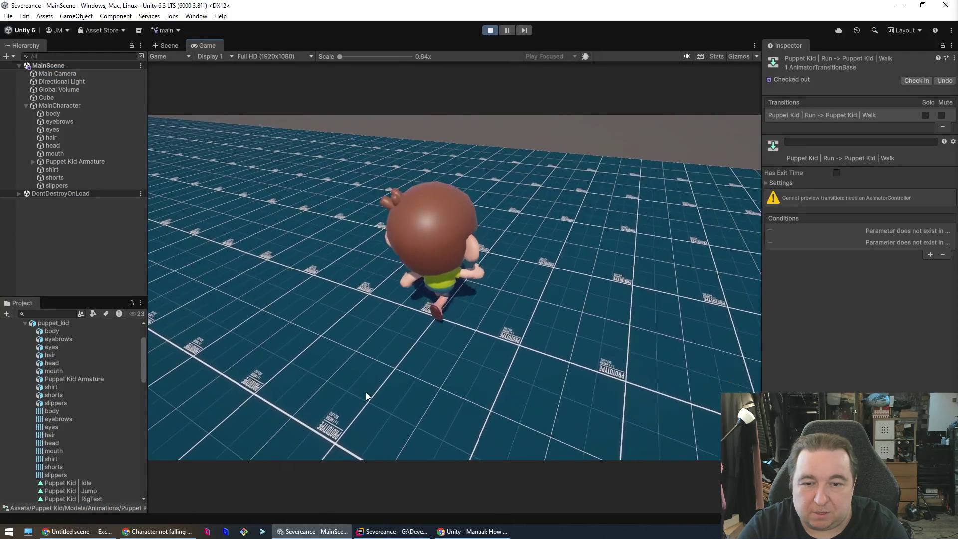
{"action": "key", "text": "alt+Tab"}
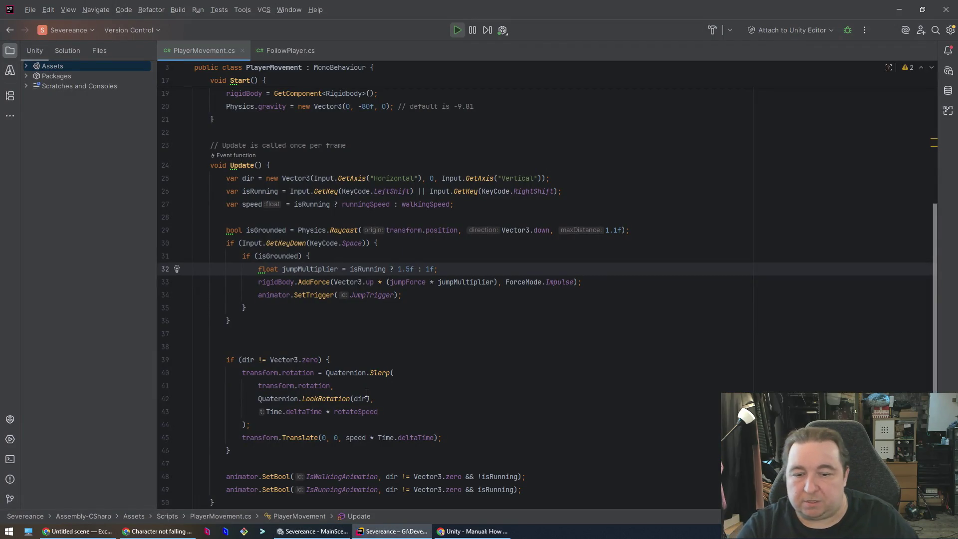
{"action": "key", "text": "alt+Tab"}
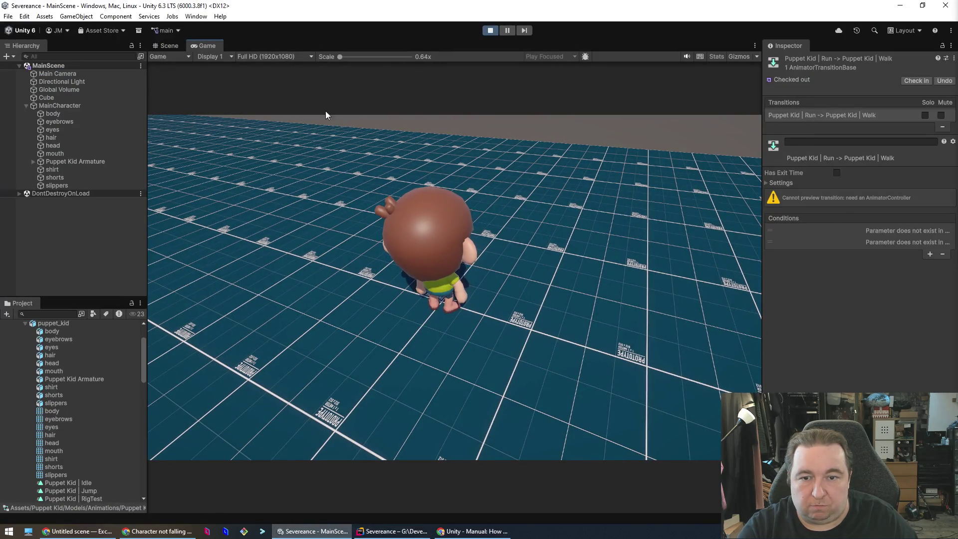
{"action": "left_click", "coordinate": [168, 46]}
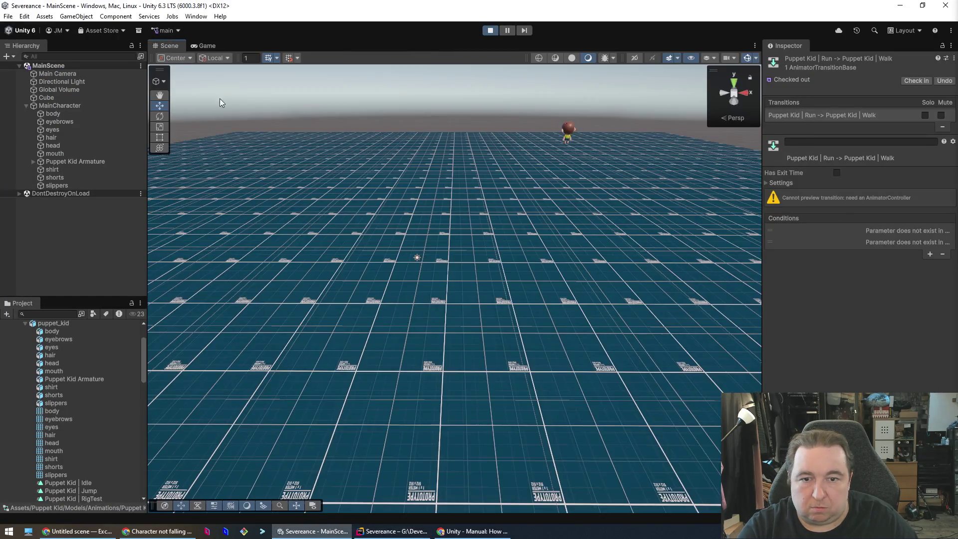
Select MainCharacter and set Player Movement's Jump Force to 2400 during Play.
{"action": "left_click", "coordinate": [205, 46]}
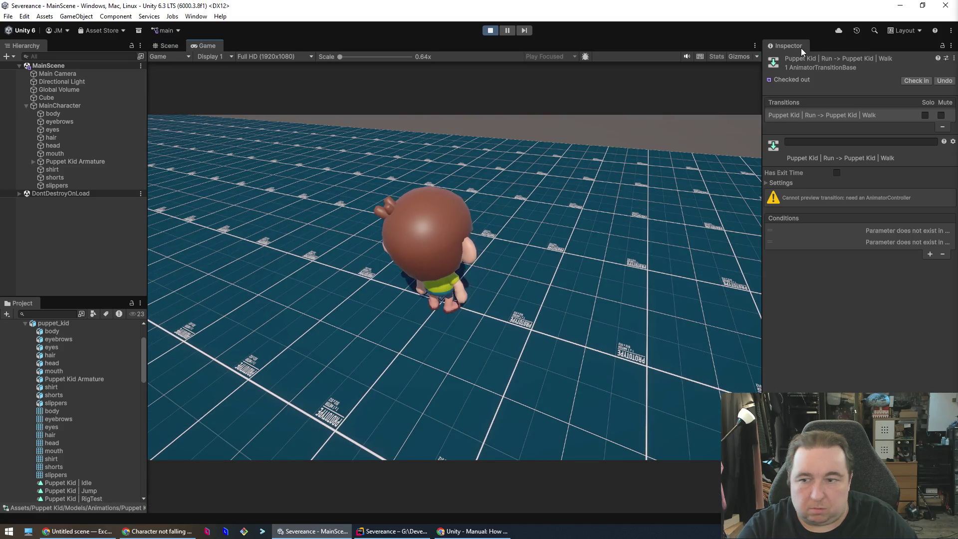
{"action": "scroll", "coordinate": [91, 332], "scroll_direction": "up", "scroll_amount": 3}
{"action": "left_click", "coordinate": [46, 373]}
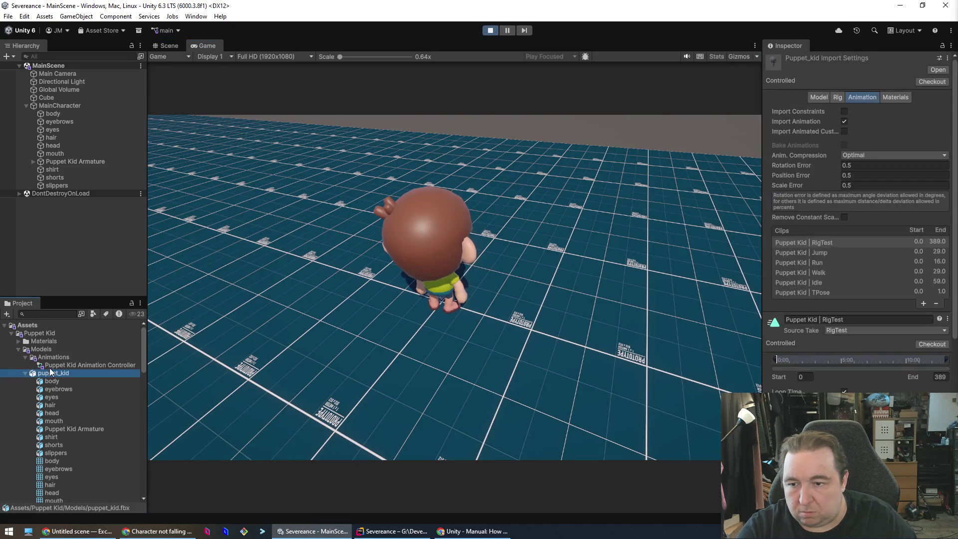
{"action": "left_click", "coordinate": [52, 334]}
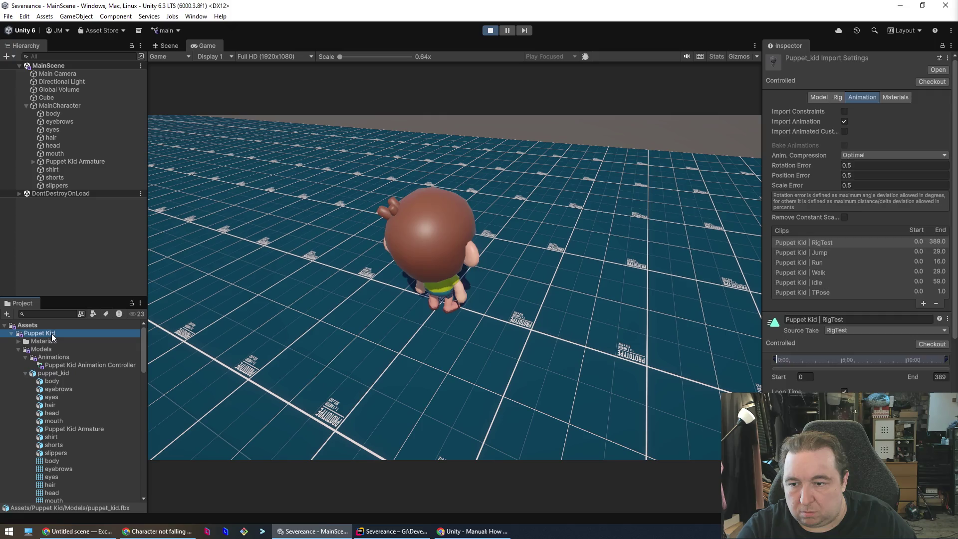
{"action": "left_click", "coordinate": [74, 193]}
{"action": "left_click", "coordinate": [61, 106]}
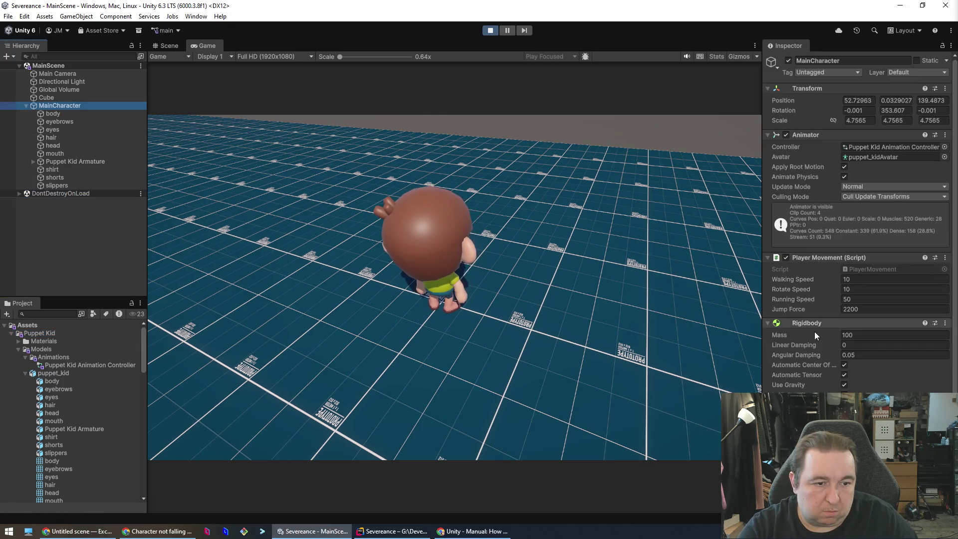
{"action": "left_click", "coordinate": [798, 314]}
{"action": "type", "text": "2400"}
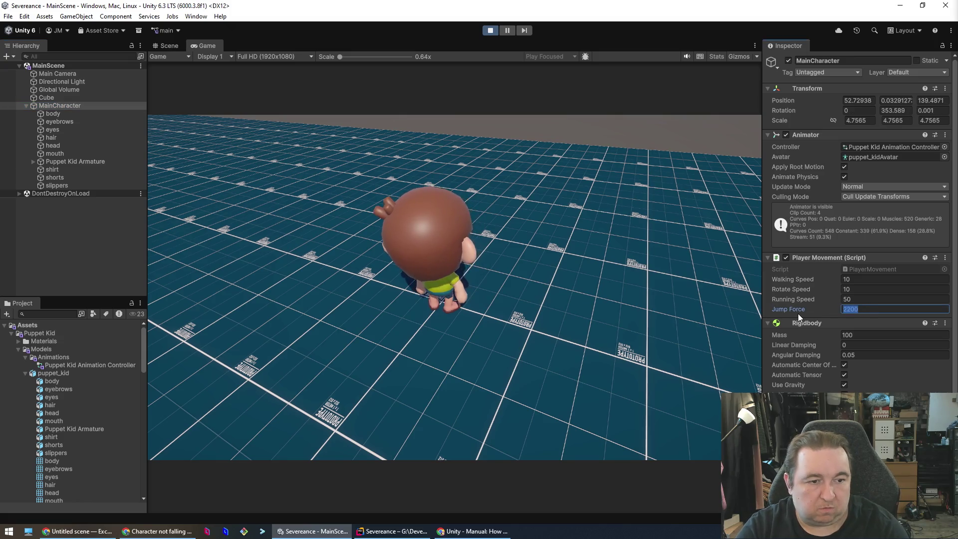
{"action": "key", "text": "Tab"}
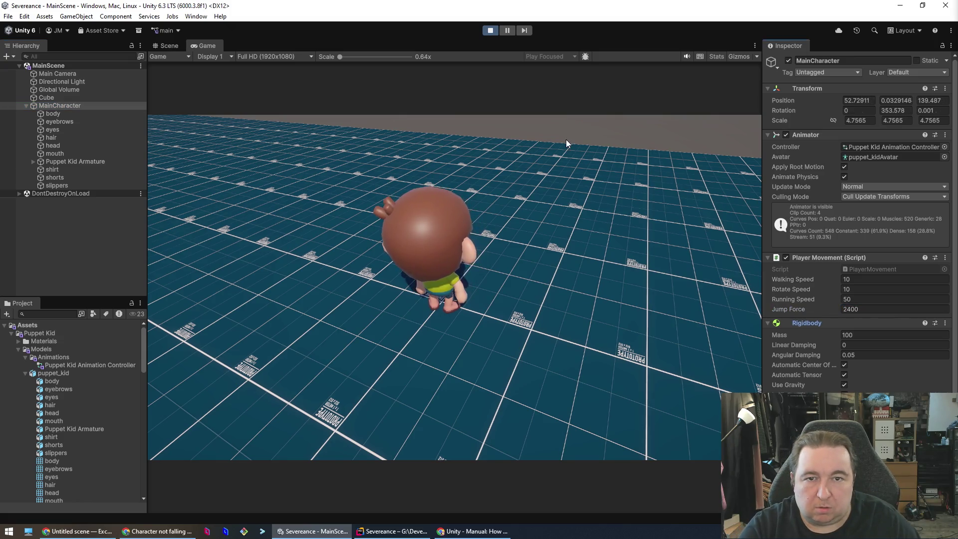
{"action": "left_click", "coordinate": [535, 236]}
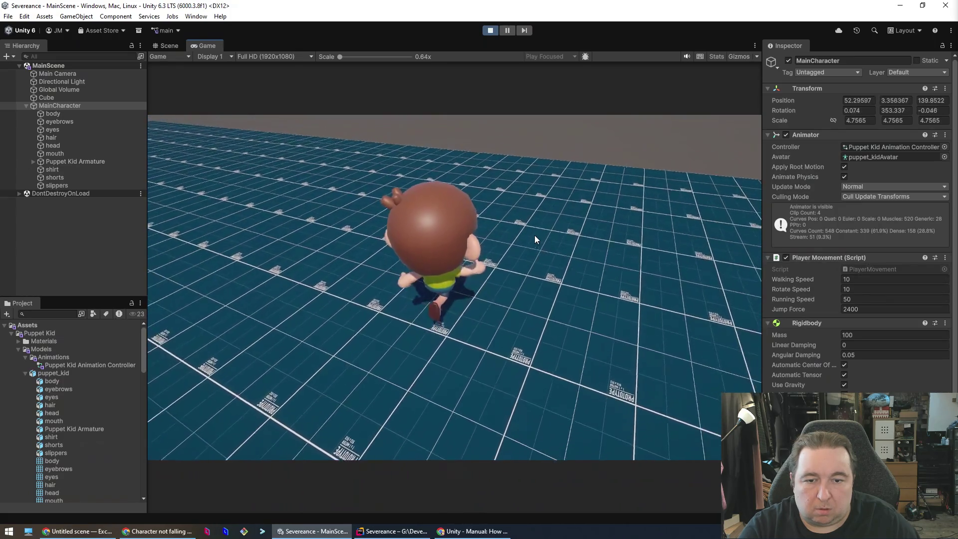
Raise Jump Force to 2600, test jumping and running across the grid, then stop Play.
{"action": "left_click", "coordinate": [803, 308]}
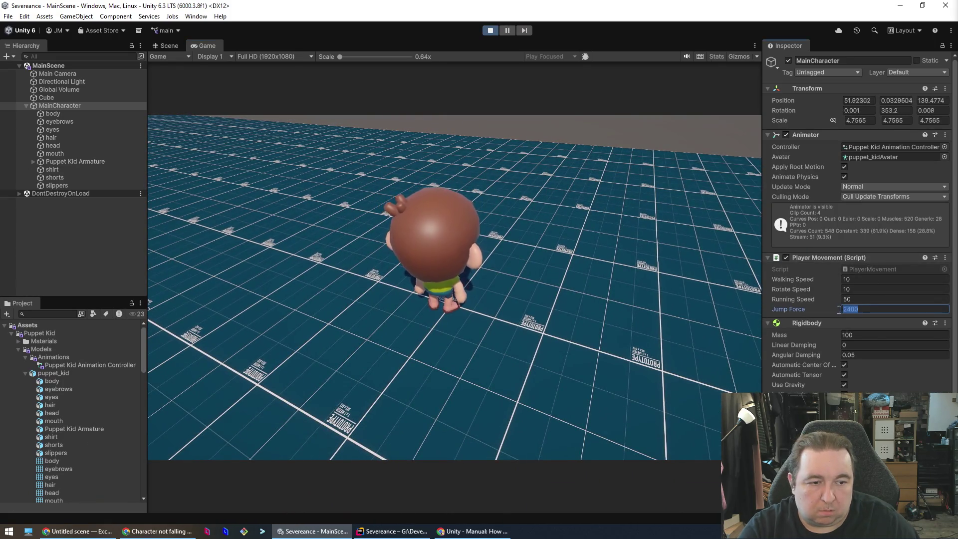
{"action": "type", "text": "2600"}
{"action": "left_click", "coordinate": [649, 313]}
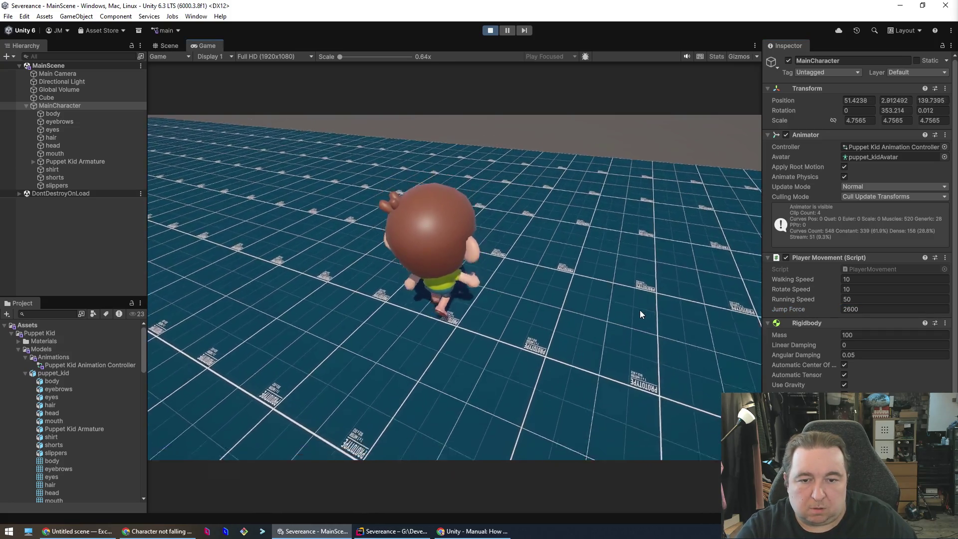
{"action": "key", "text": "s"}
{"action": "key", "text": "space"}
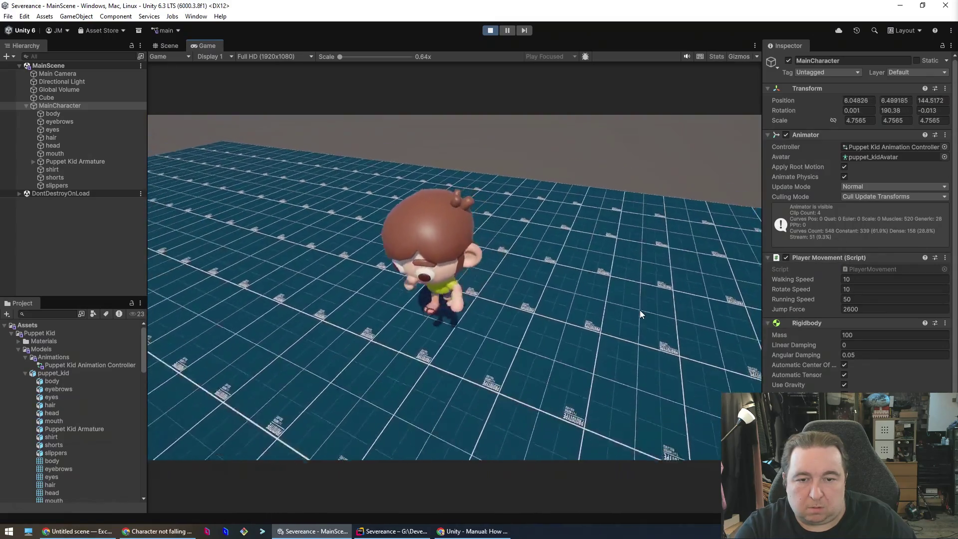
{"action": "key", "text": "d"}
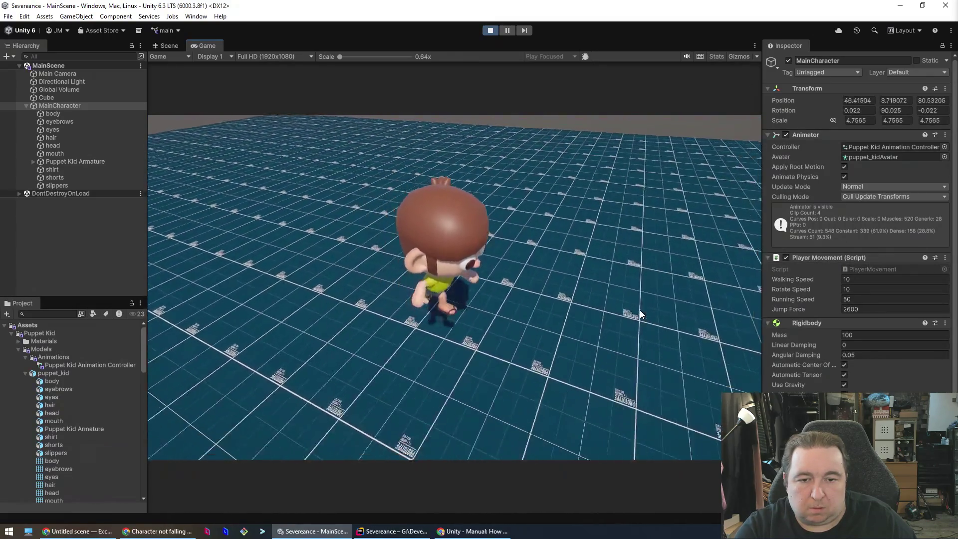
{"action": "key", "text": "w"}
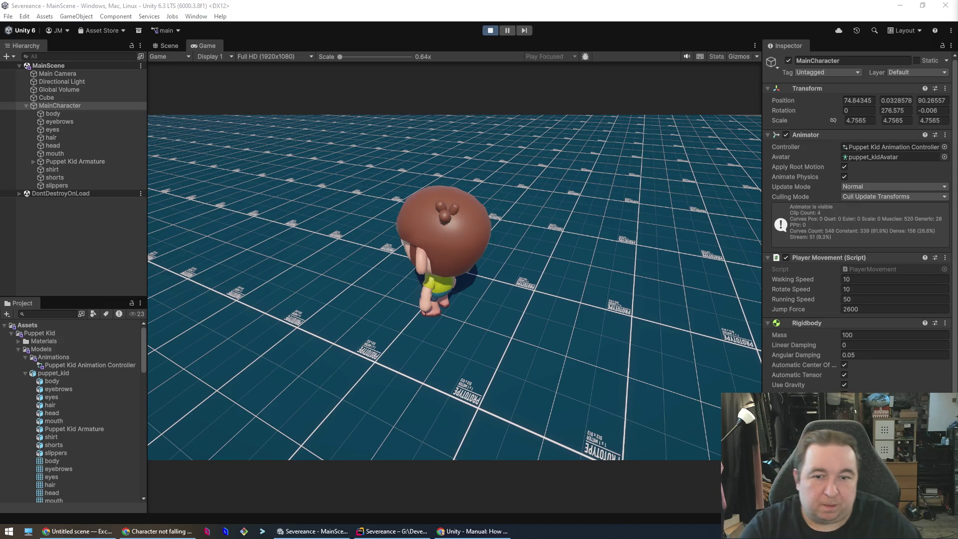
{"action": "left_click", "coordinate": [489, 31]}
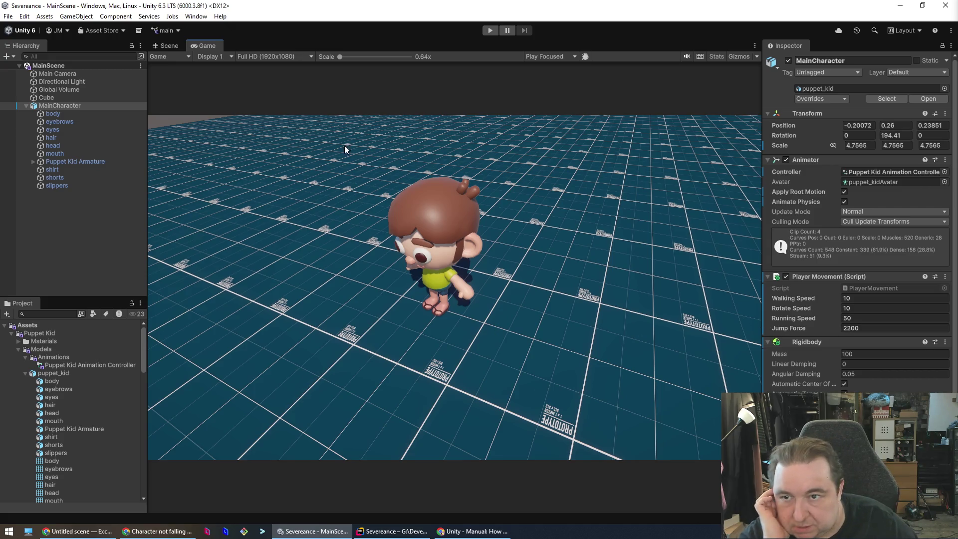
Set MainCharacter's Jump Force to 2600 and play-test by running away from and back toward the camera.
{"action": "type", "text": "2600"}
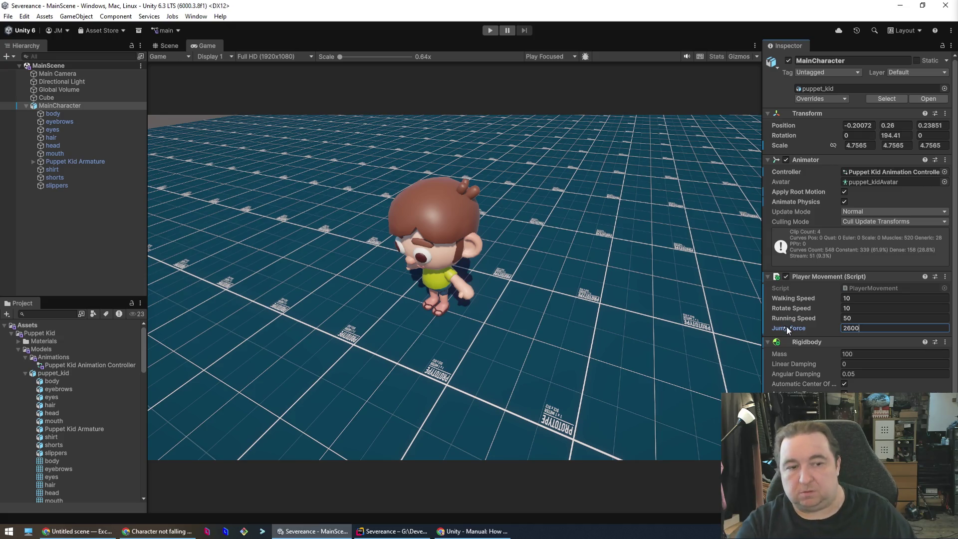
{"action": "left_click", "coordinate": [490, 31]}
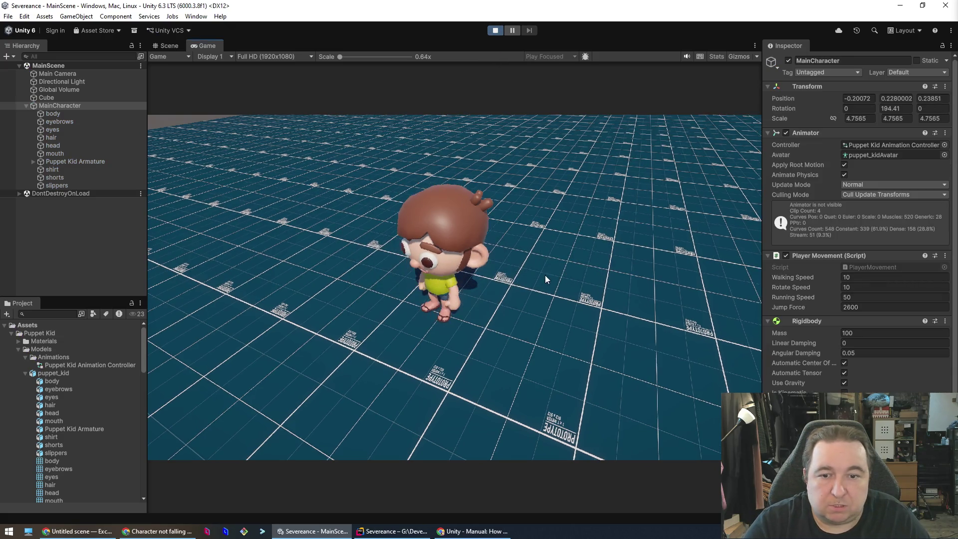
{"action": "key", "text": "w"}
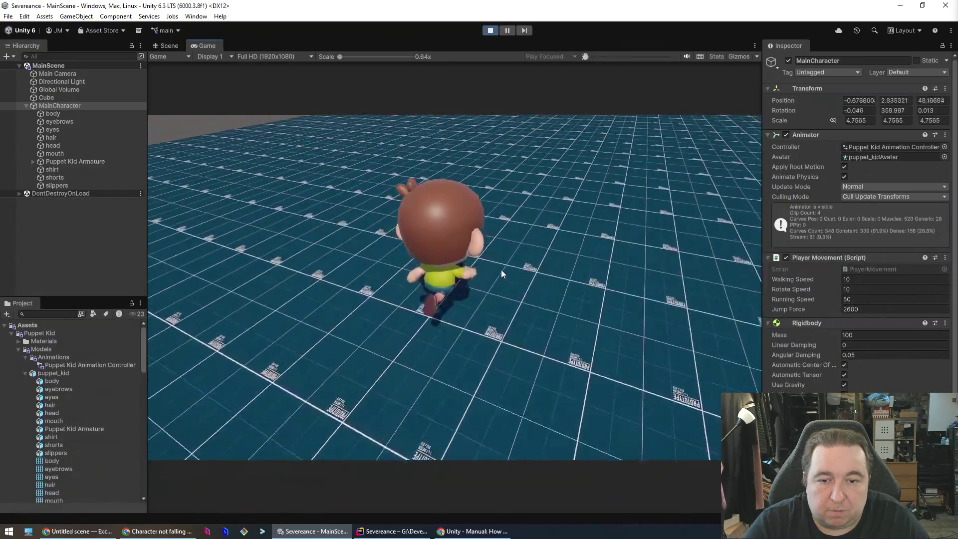
{"action": "key", "text": "s"}
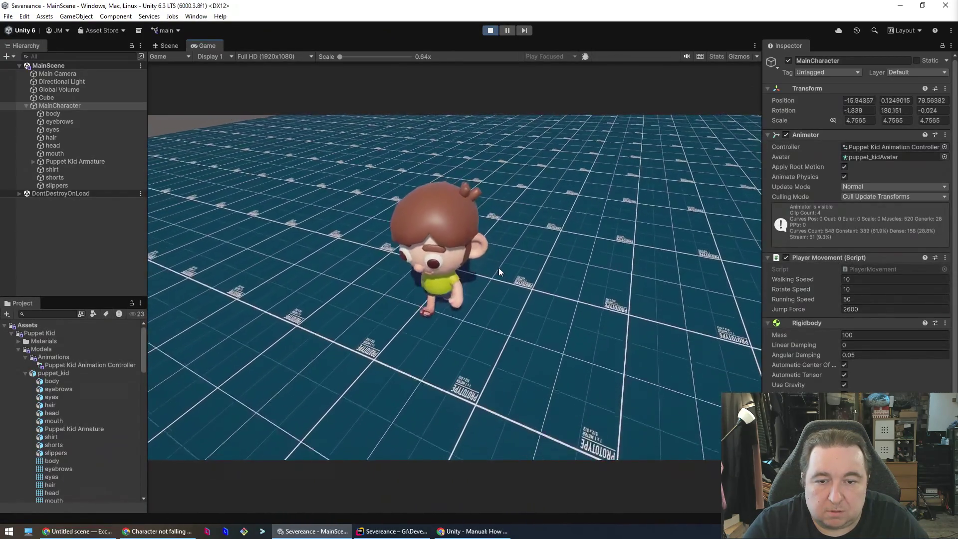
{"action": "key", "text": "s"}
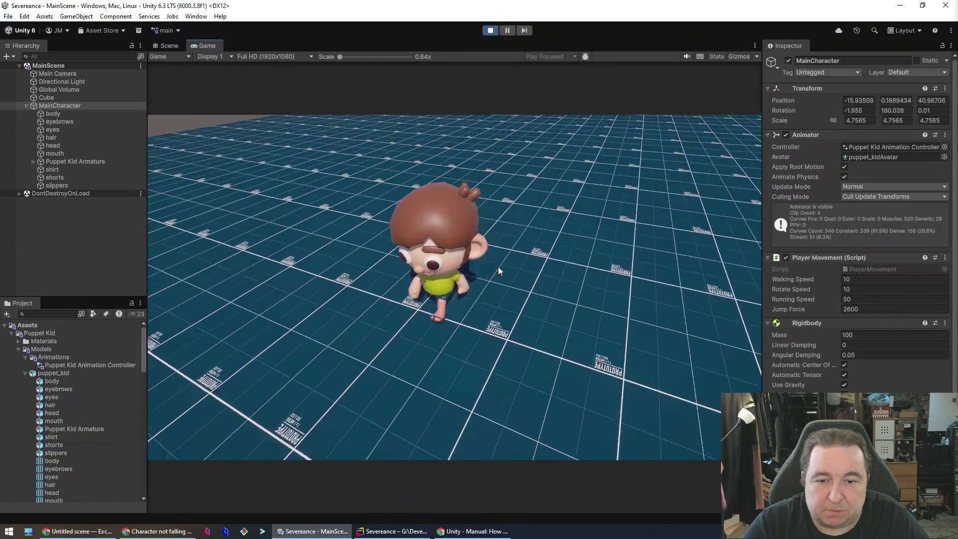
{"action": "key", "text": "s"}
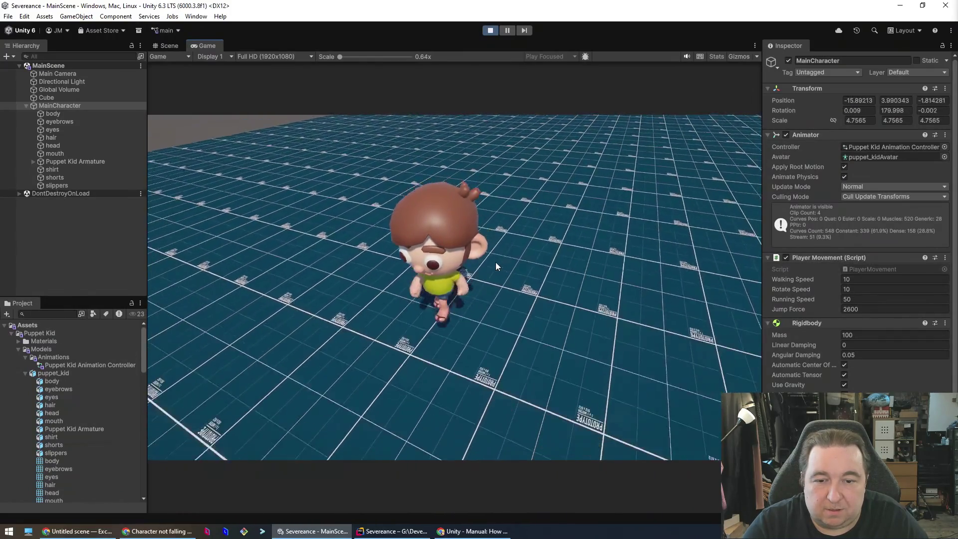
Stop the play test and bring up the BE RIGHT BACK Excalidraw drawing in Chrome.
{"action": "left_click", "coordinate": [488, 30]}
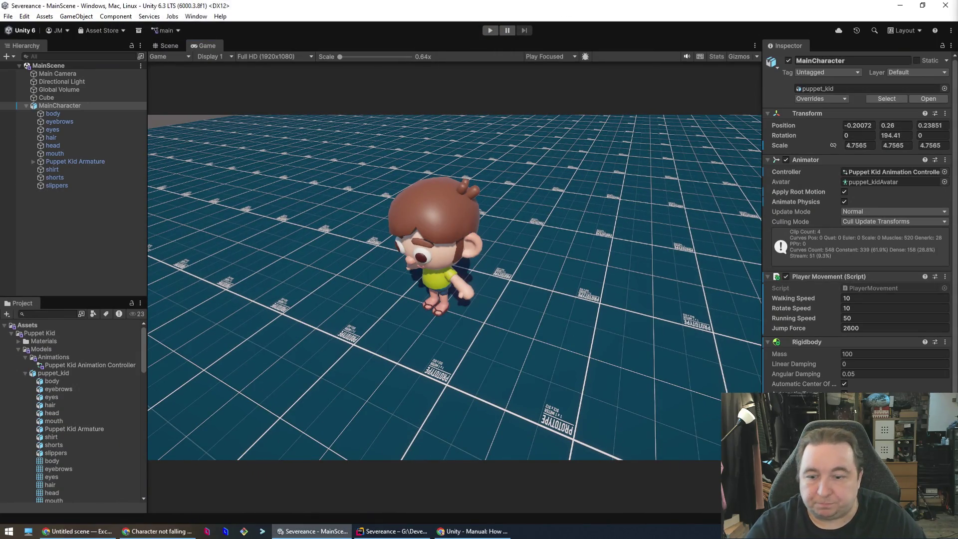
{"action": "left_click", "coordinate": [157, 531]}
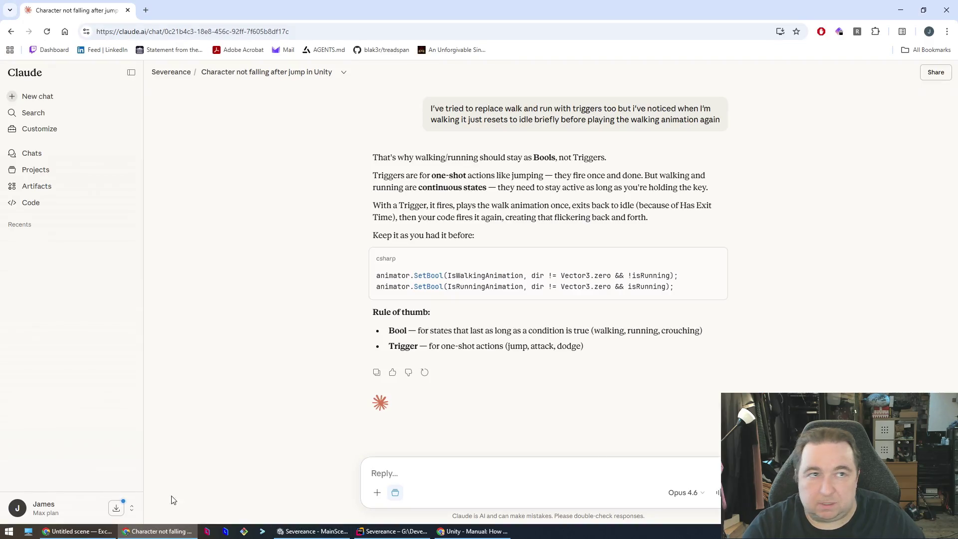
{"action": "left_click", "coordinate": [91, 529]}
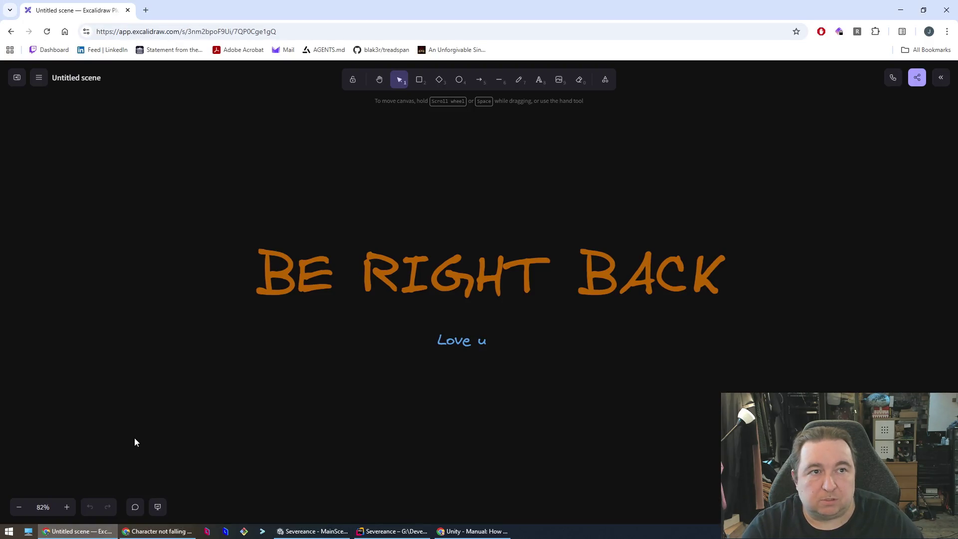